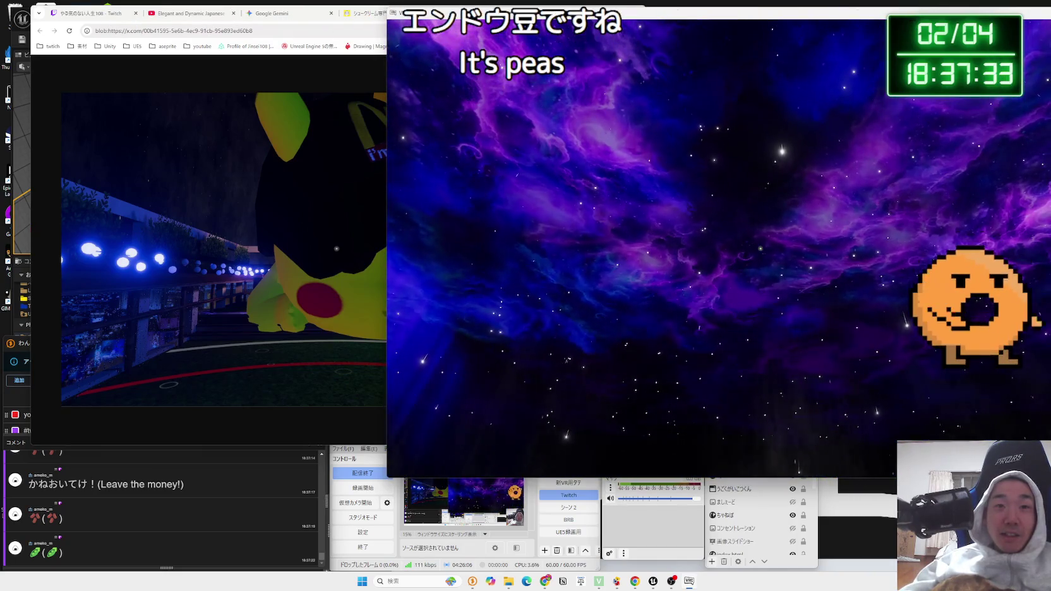
- Close the blob and cream-puff shop tabs in Chrome
{"action": "key", "text": "alt+Tab"}
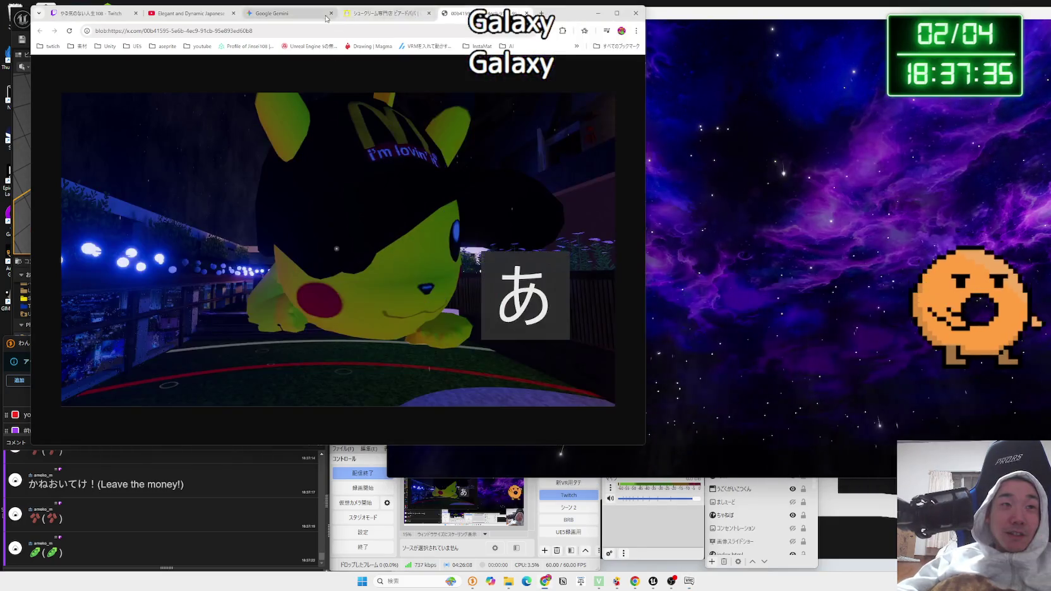
{"action": "key", "text": "ctrl+w"}
{"action": "key", "text": "ctrl+w"}
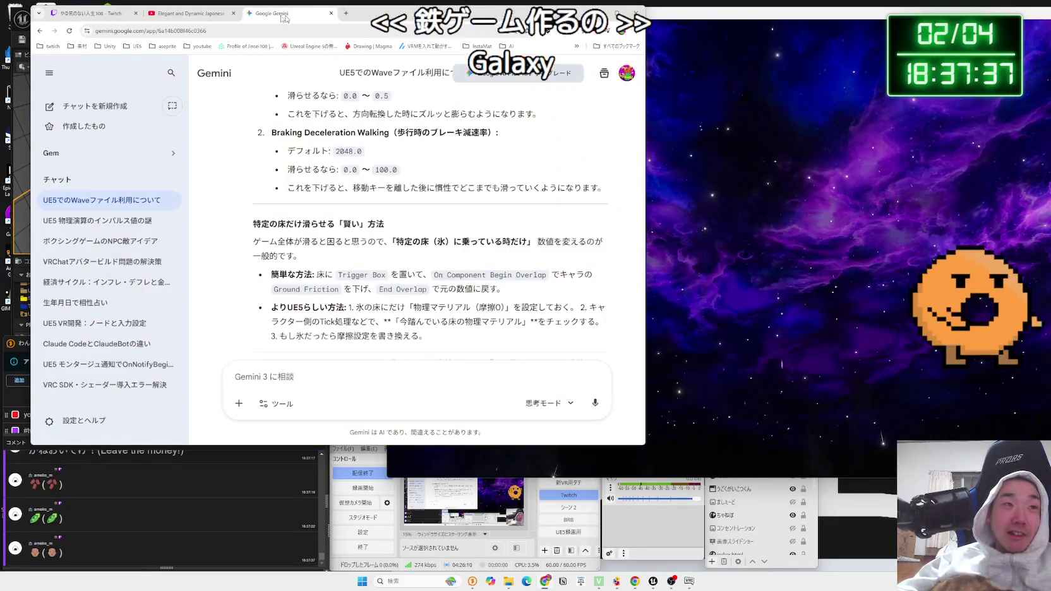
{"action": "left_click", "coordinate": [157, 19]}
- Return to the Shamisen YouTube video, check notifications, and open OneComme's Twitch chat popout
{"action": "key", "text": "ctrl+shift+Tab"}
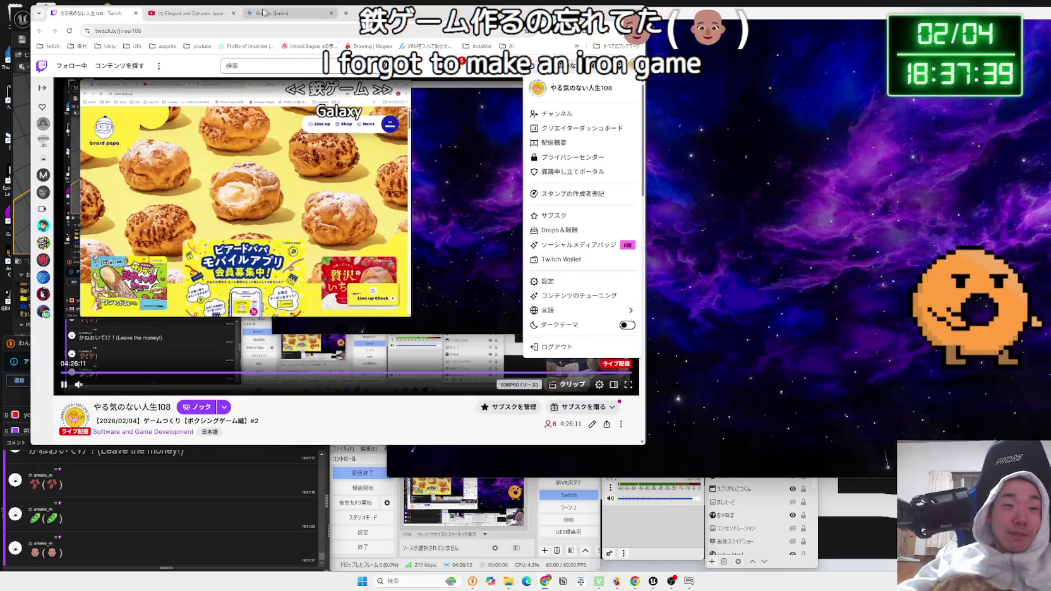
{"action": "left_click", "coordinate": [212, 12]}
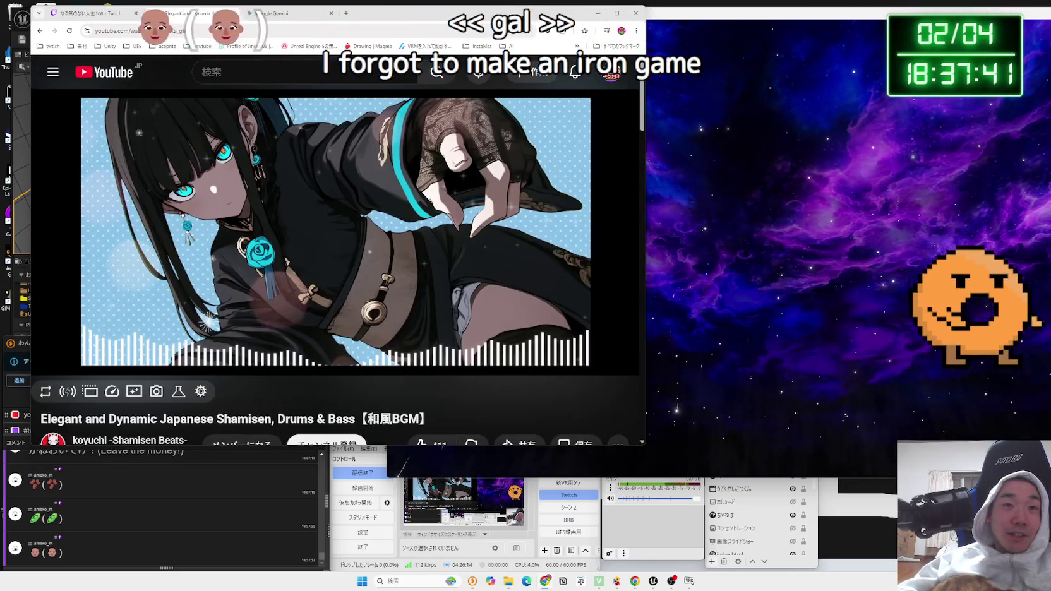
{"action": "left_click", "coordinate": [577, 69]}
{"action": "left_click", "coordinate": [579, 68]}
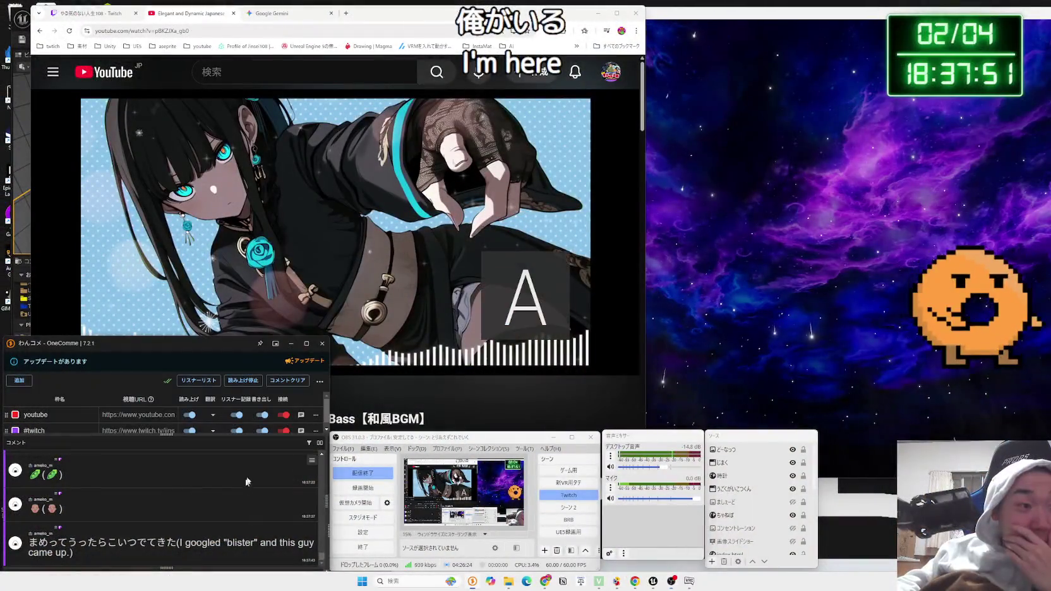
{"action": "left_click", "coordinate": [301, 430]}
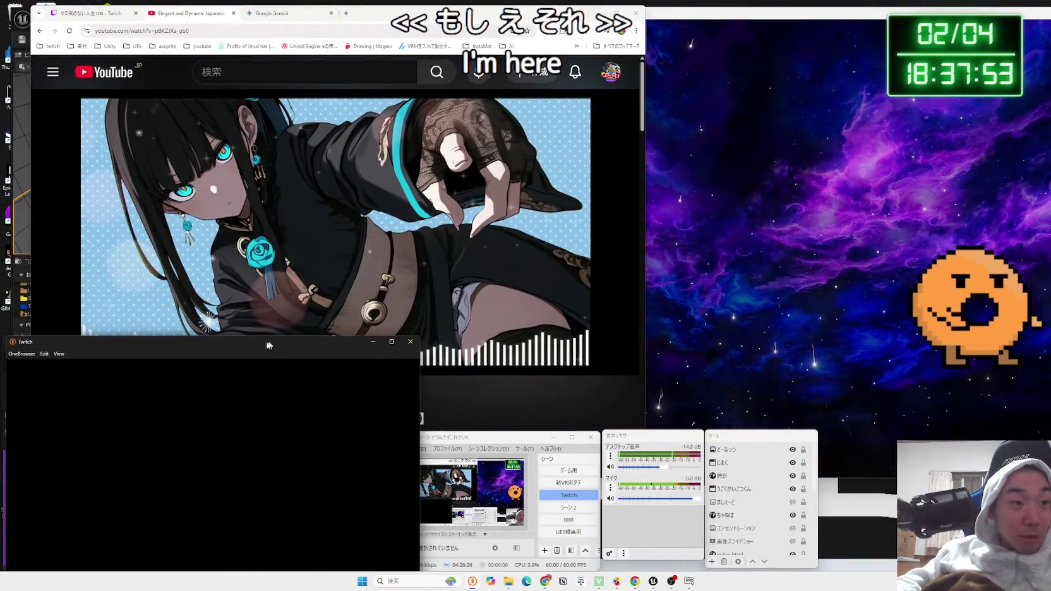
- Move the Twitch popout up-left, try typing a Japanese chat message, then clear it
{"action": "left_click_drag", "start_coordinate": [259, 351], "coordinate": [289, 168]}
{"action": "left_click", "coordinate": [231, 435]}
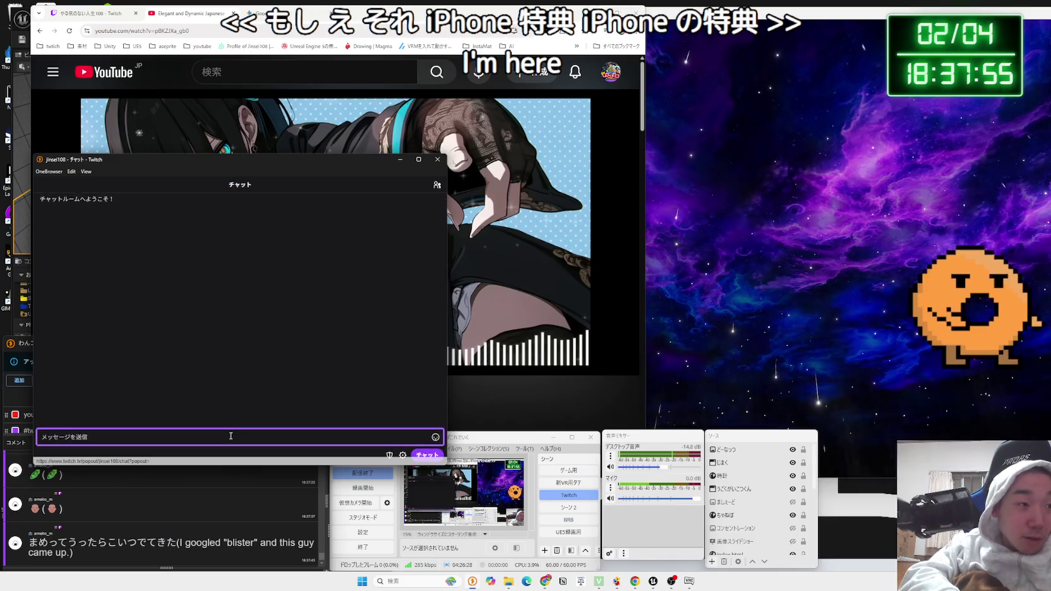
{"action": "type", "text": "mamame"}
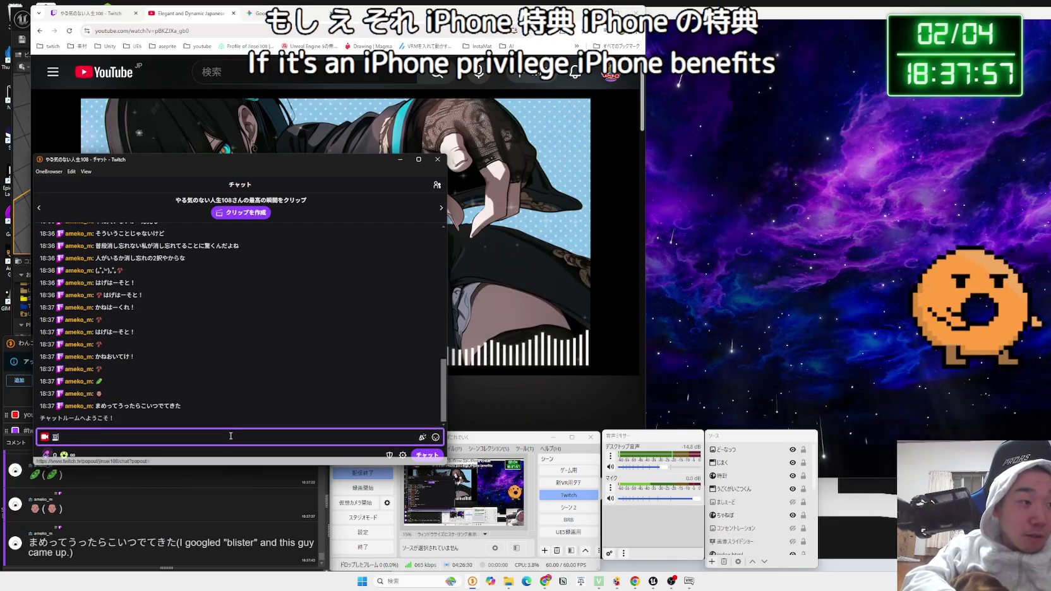
{"action": "key", "text": "space"}
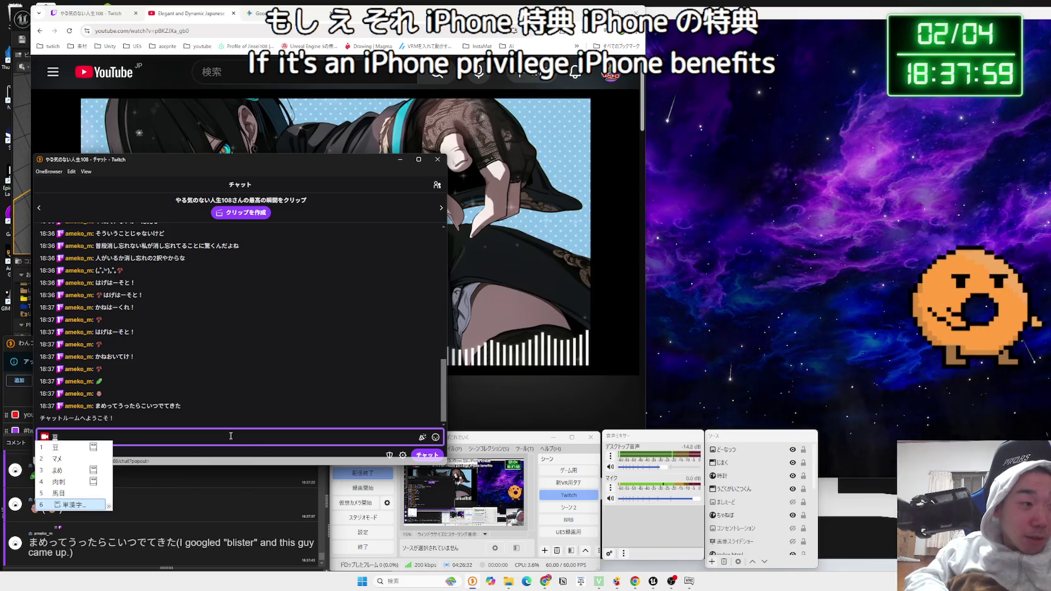
{"action": "key", "text": "Escape"}
{"action": "type", "text": "せや"}
{"action": "key", "text": "Return"}
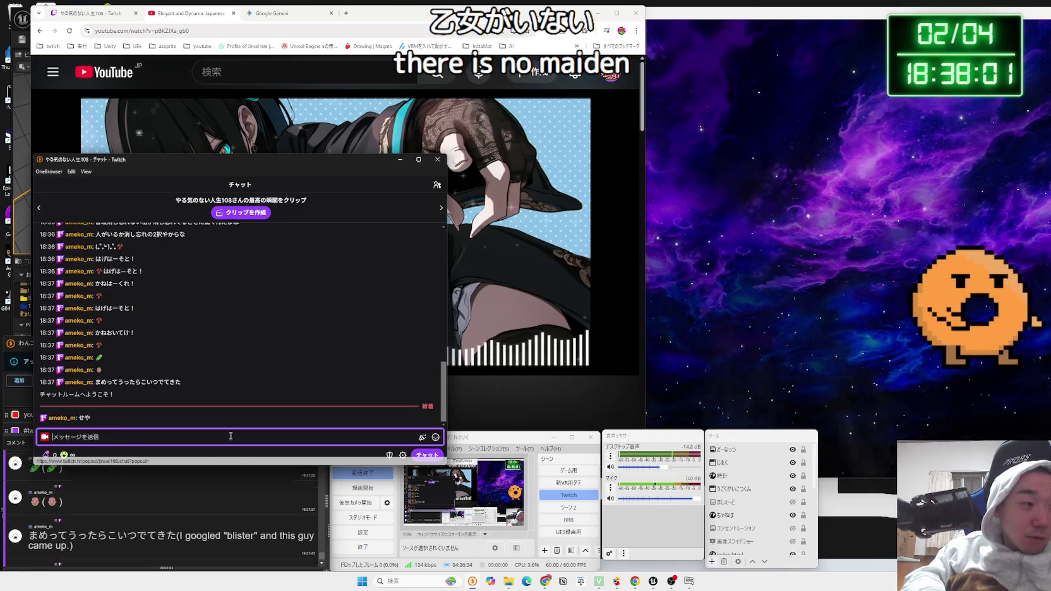
- Pick a channel emote from the picker, send it to chat, and close the popout
{"action": "left_click", "coordinate": [435, 437]}
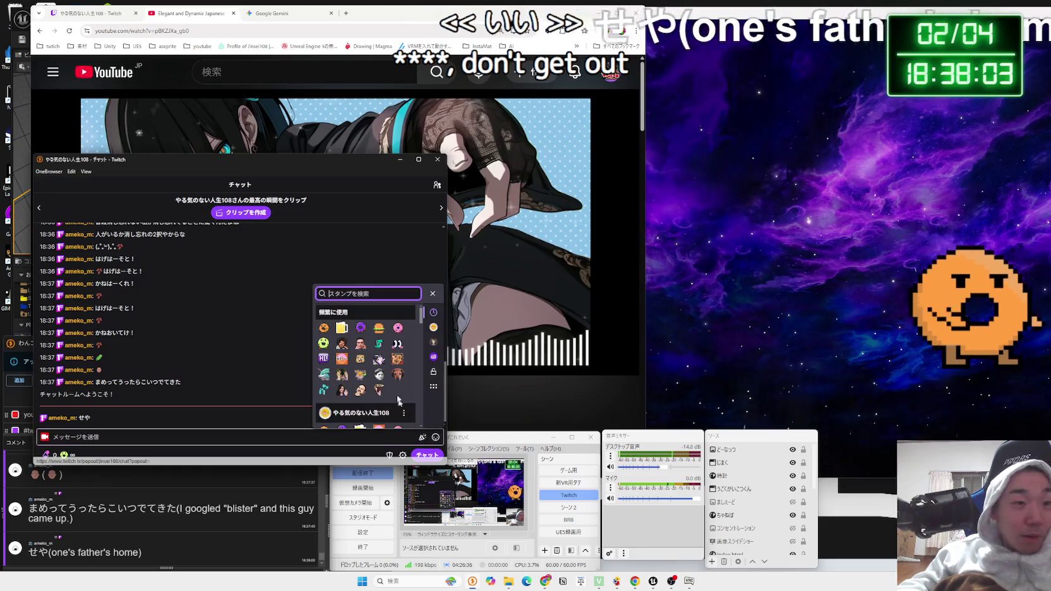
{"action": "scroll", "coordinate": [373, 358], "scroll_direction": "down", "scroll_amount": 2}
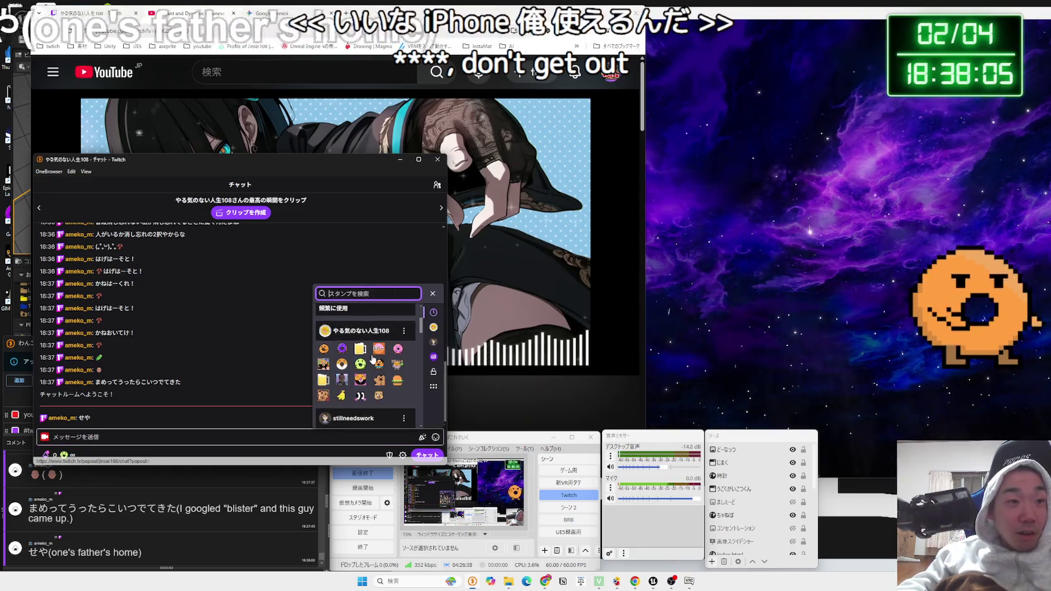
{"action": "scroll", "coordinate": [372, 358], "scroll_direction": "down", "scroll_amount": 1}
{"action": "left_click", "coordinate": [342, 338]}
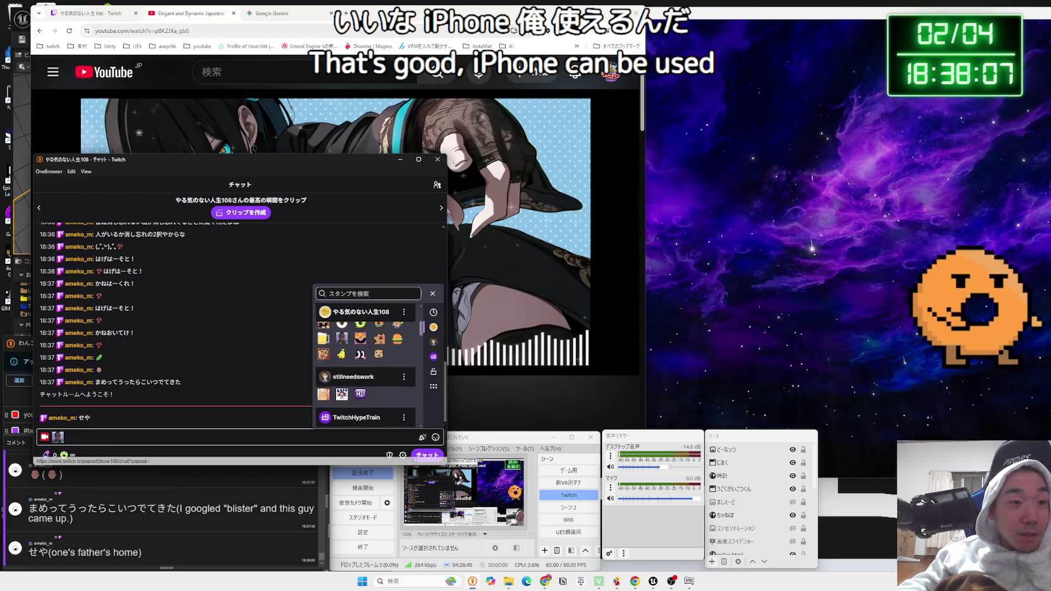
{"action": "left_click", "coordinate": [276, 437]}
{"action": "key", "text": "Return"}
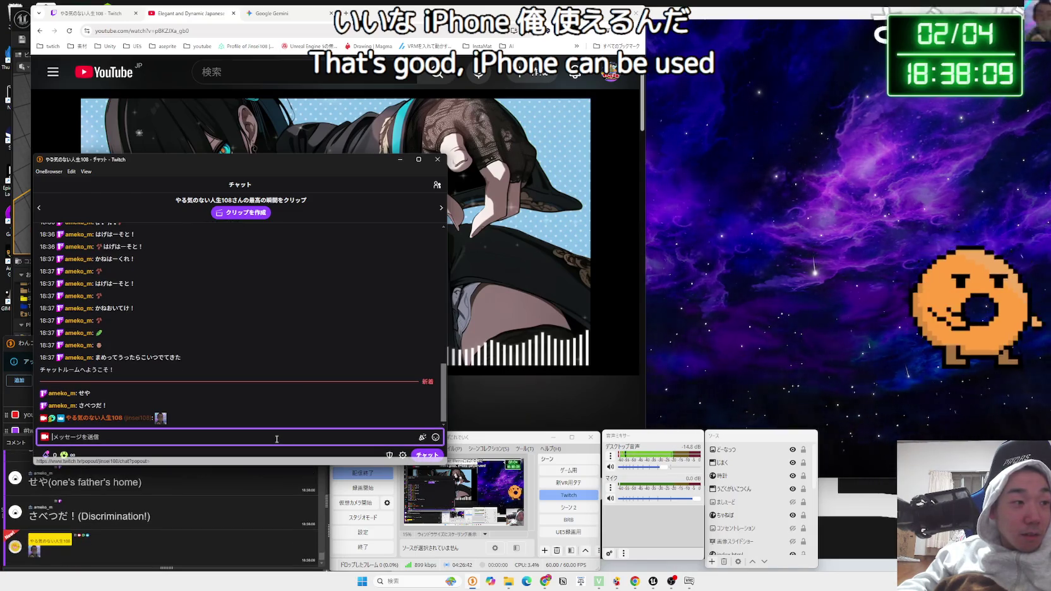
{"action": "left_click", "coordinate": [254, 451]}
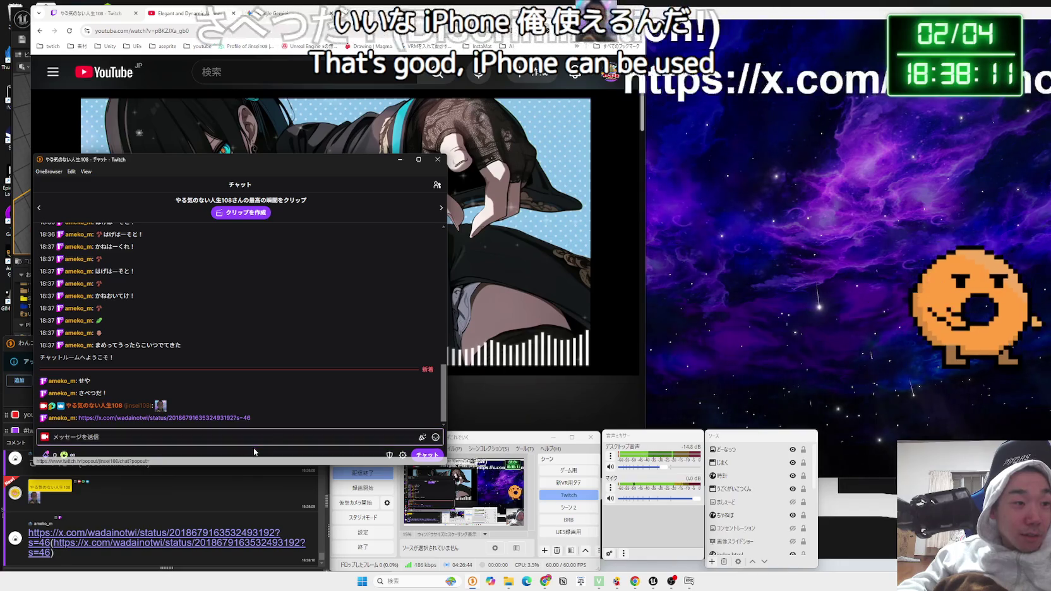
{"action": "left_click", "coordinate": [120, 500]}
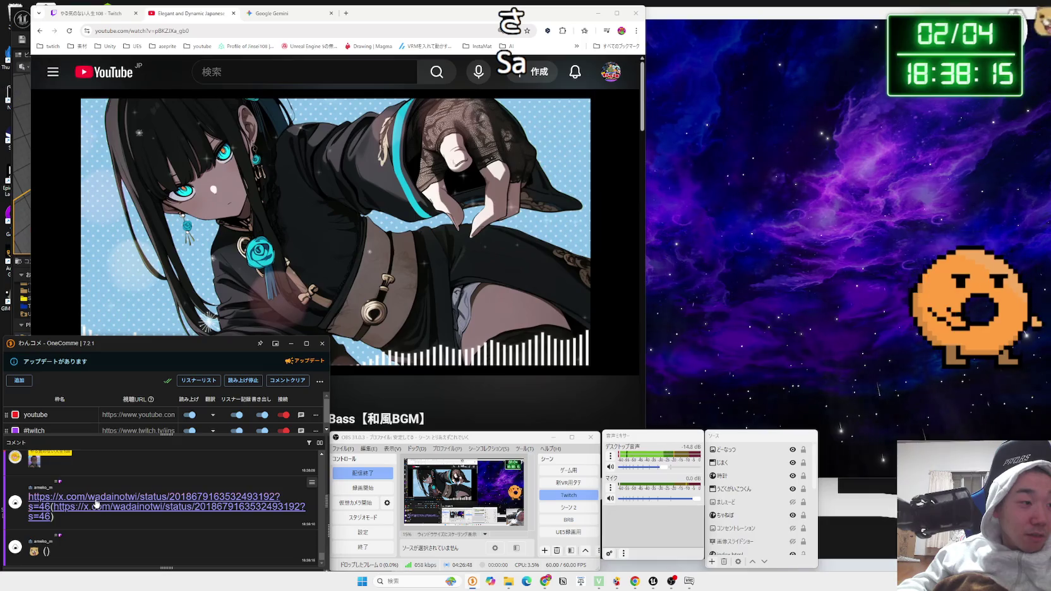
- Open the x.com post shared in chat, then clear X's recent search history
{"action": "left_click", "coordinate": [96, 504]}
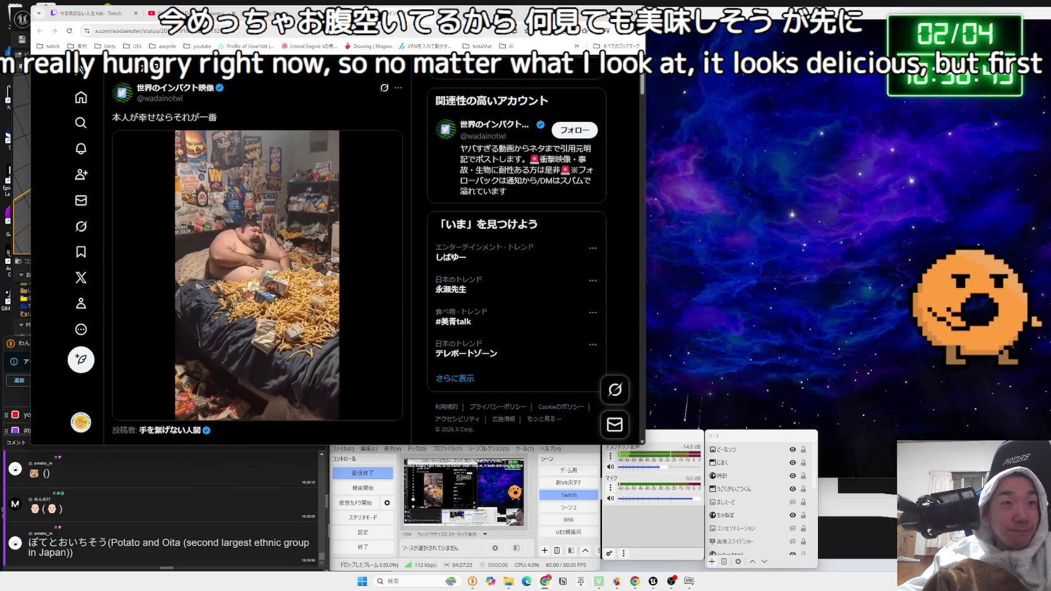
{"action": "key", "text": "/"}
{"action": "left_click", "coordinate": [570, 93]}
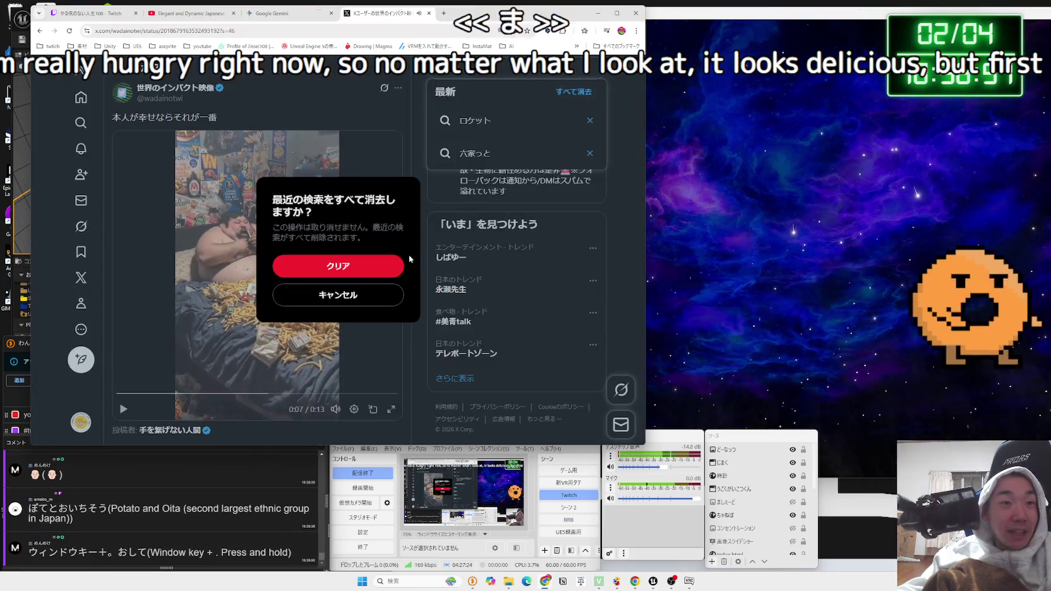
{"action": "key", "text": "Return"}
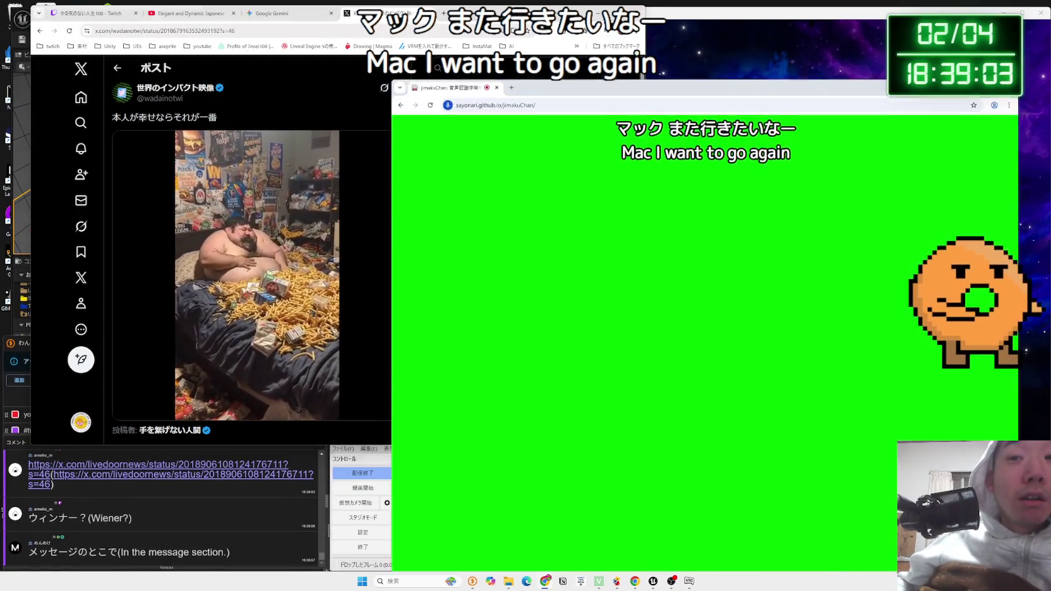
- Turn Windows Magnifier on, dismiss its update notice, and turn it off again
{"action": "left_click", "coordinate": [846, 492]}
{"action": "key", "text": "super+equal"}
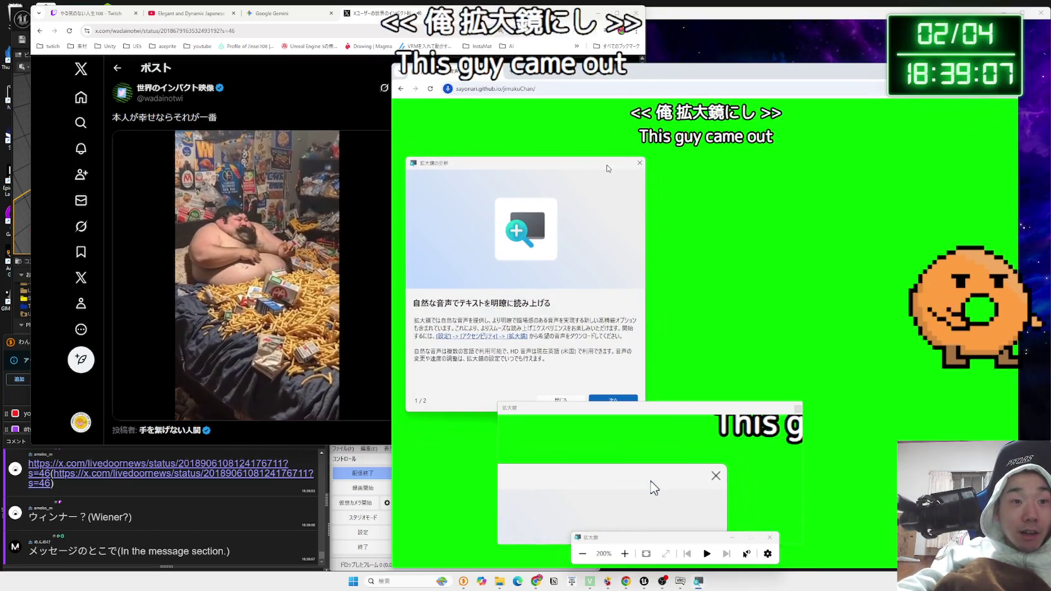
{"action": "left_click", "coordinate": [559, 400]}
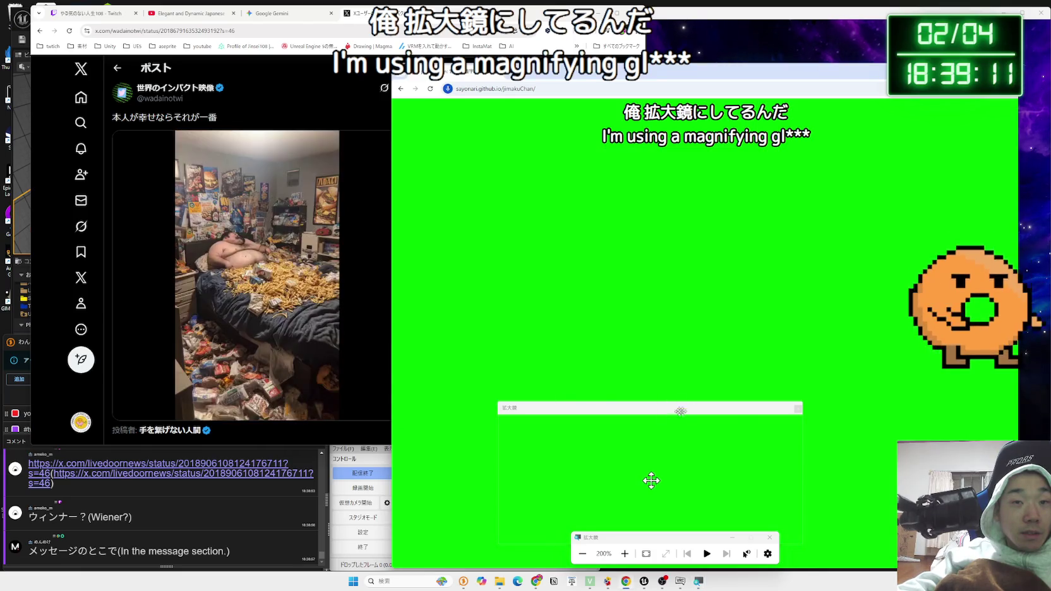
{"action": "key", "text": "super+Escape"}
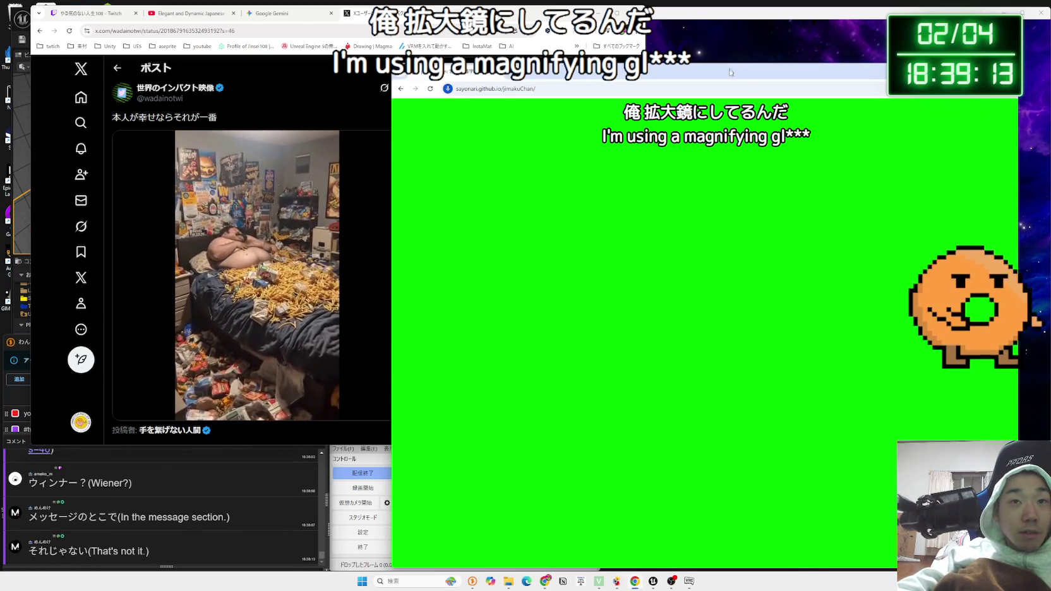
- Move the green subtitle window to the screen bottom and bring the X window forward
{"action": "mouse_move", "coordinate": [730, 77]}
{"action": "left_mouse_down"}
{"action": "mouse_move", "coordinate": [751, 182]}
{"action": "mouse_move", "coordinate": [766, 555]}
{"action": "left_mouse_up"}
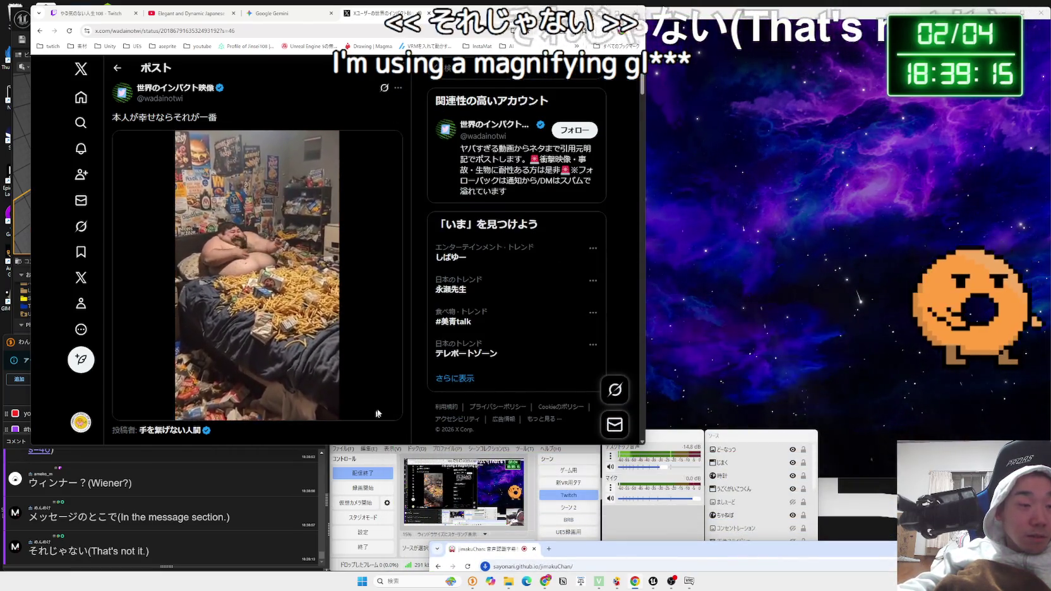
{"action": "left_click", "coordinate": [226, 520]}
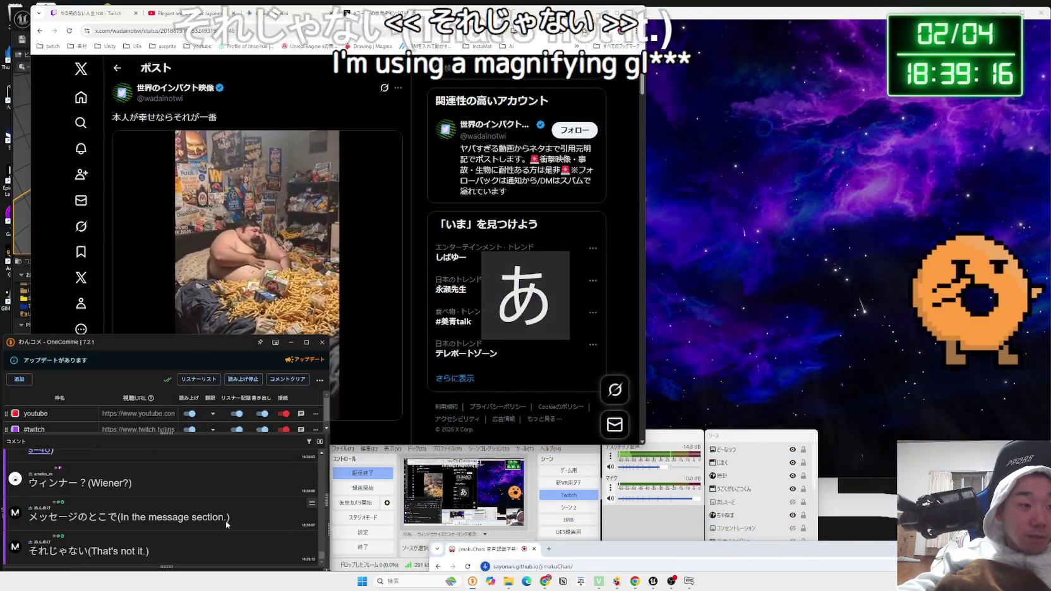
{"action": "left_click", "coordinate": [424, 382]}
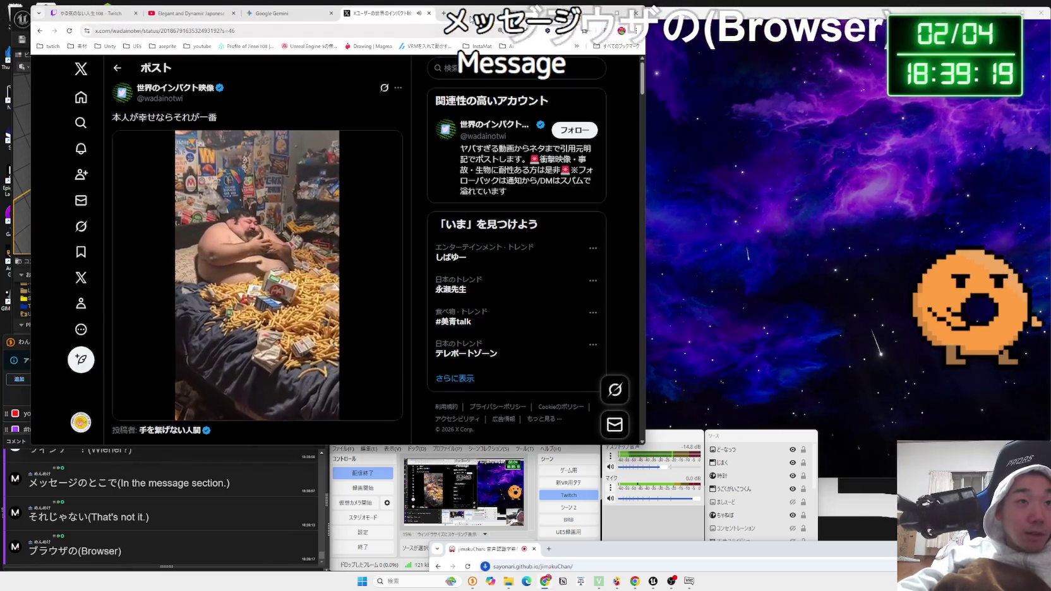
- Shift the X window right, scroll the post, and browse the emoji panel from the search box
{"action": "left_click_drag", "start_coordinate": [479, 12], "coordinate": [508, 17]}
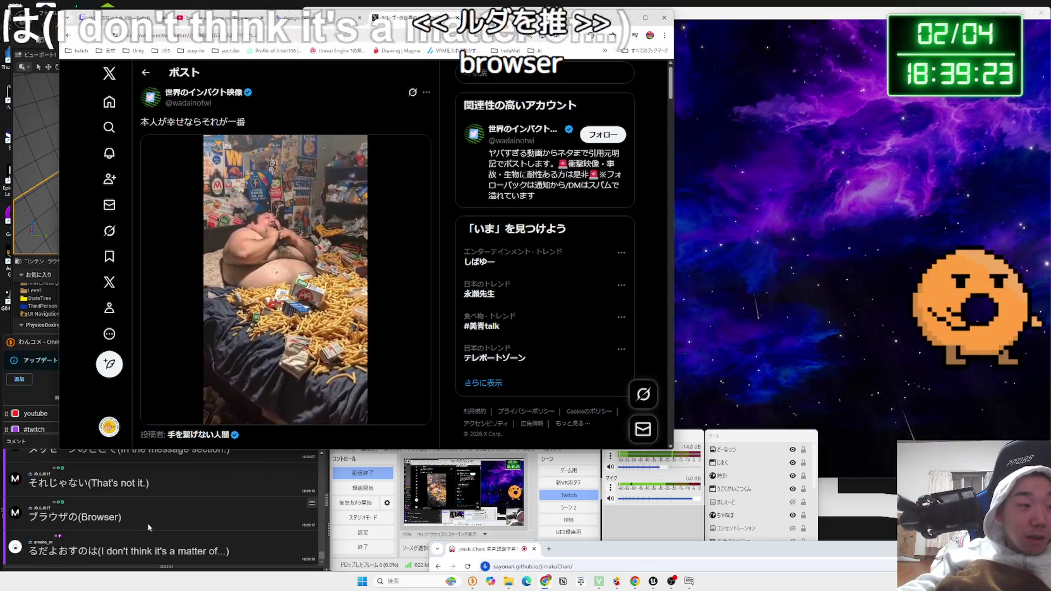
{"action": "scroll", "coordinate": [149, 527], "scroll_direction": "up", "scroll_amount": 1}
{"action": "scroll", "coordinate": [149, 527], "scroll_direction": "up", "scroll_amount": 3}
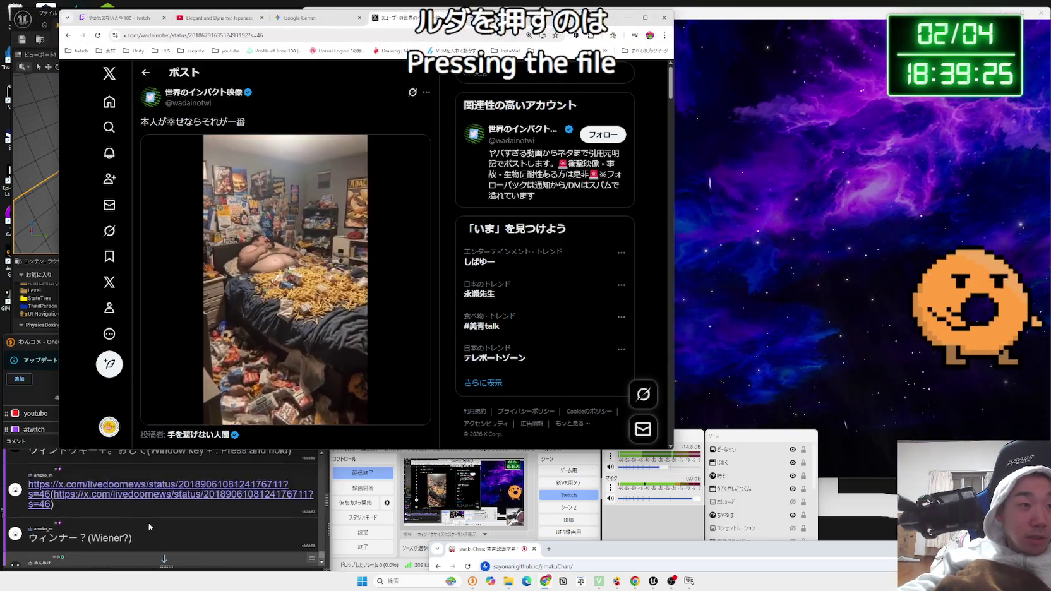
{"action": "scroll", "coordinate": [149, 528], "scroll_direction": "down", "scroll_amount": 5}
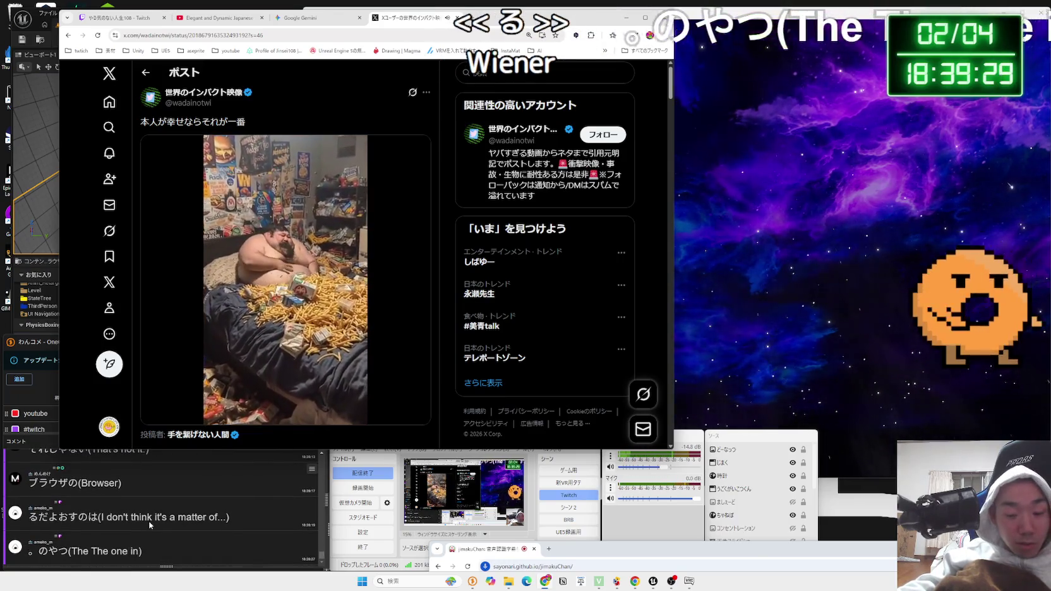
{"action": "scroll", "coordinate": [150, 522], "scroll_direction": "up", "scroll_amount": 1}
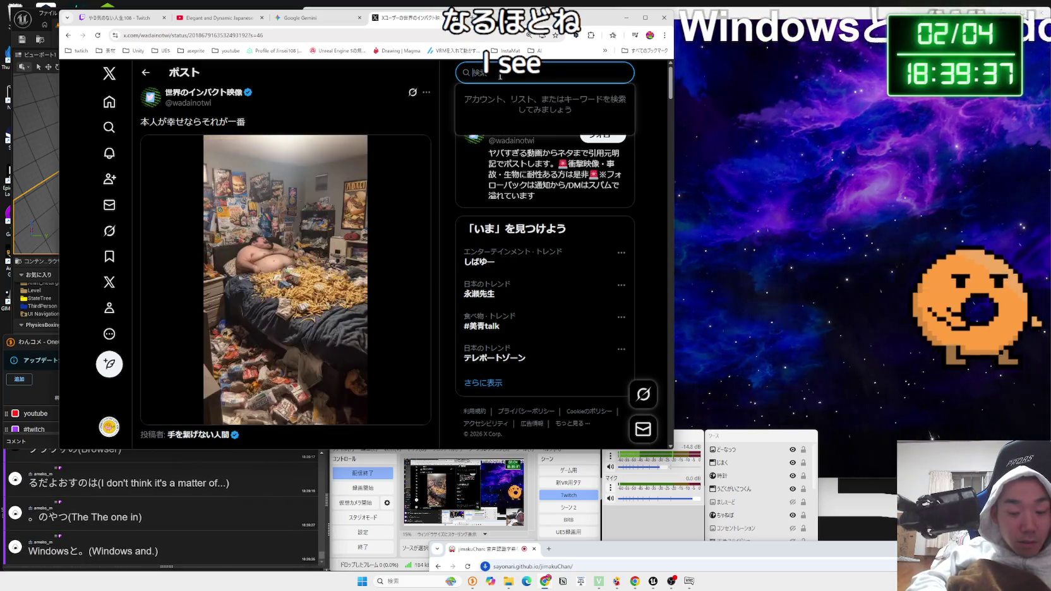
{"action": "left_click", "coordinate": [499, 76]}
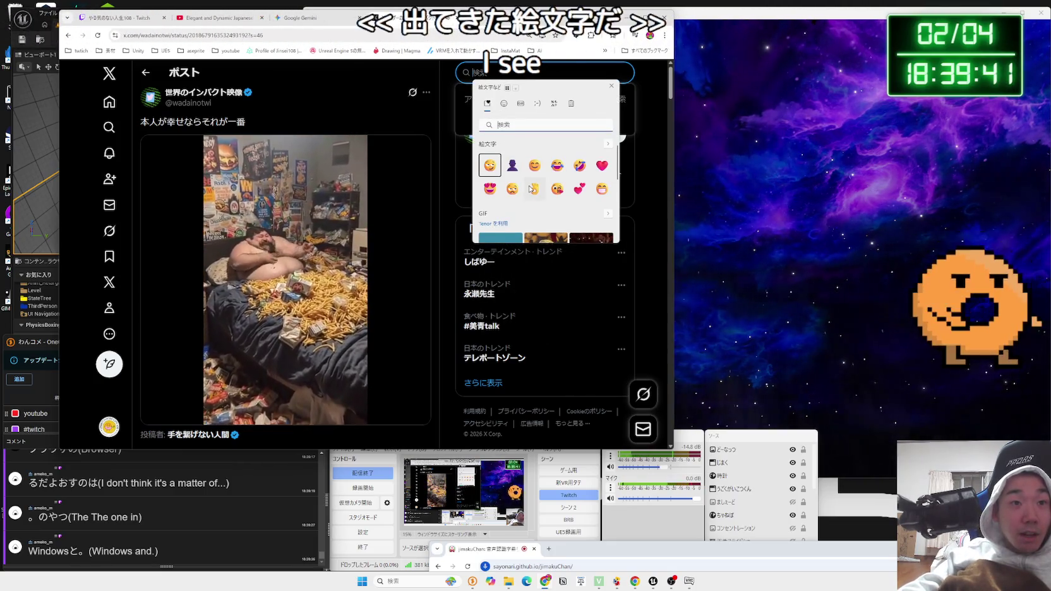
{"action": "scroll", "coordinate": [548, 187], "scroll_direction": "down", "scroll_amount": 1}
{"action": "scroll", "coordinate": [547, 187], "scroll_direction": "down", "scroll_amount": 5}
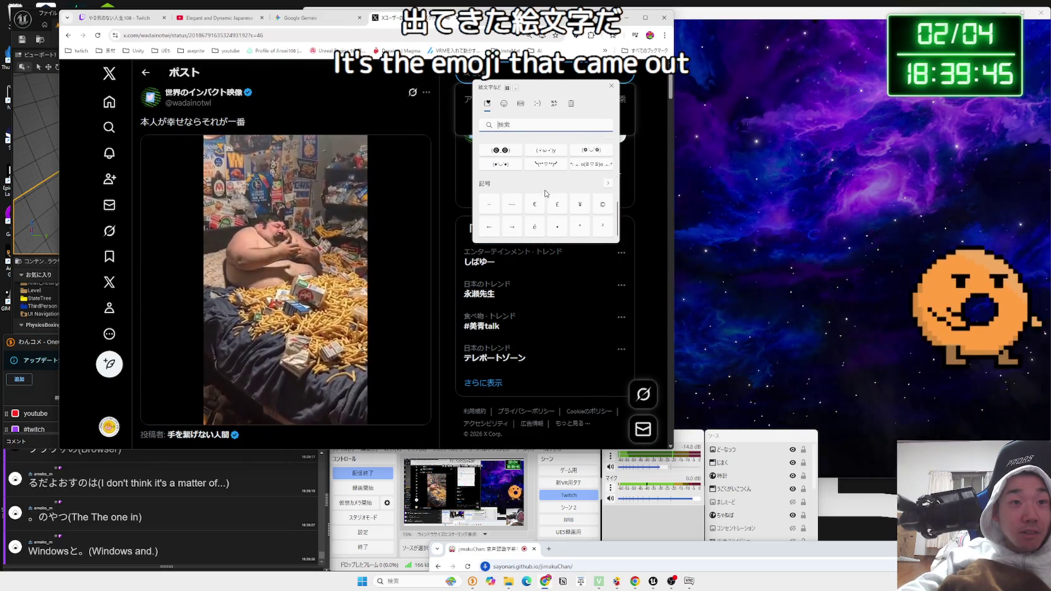
{"action": "scroll", "coordinate": [581, 184], "scroll_direction": "up", "scroll_amount": 3}
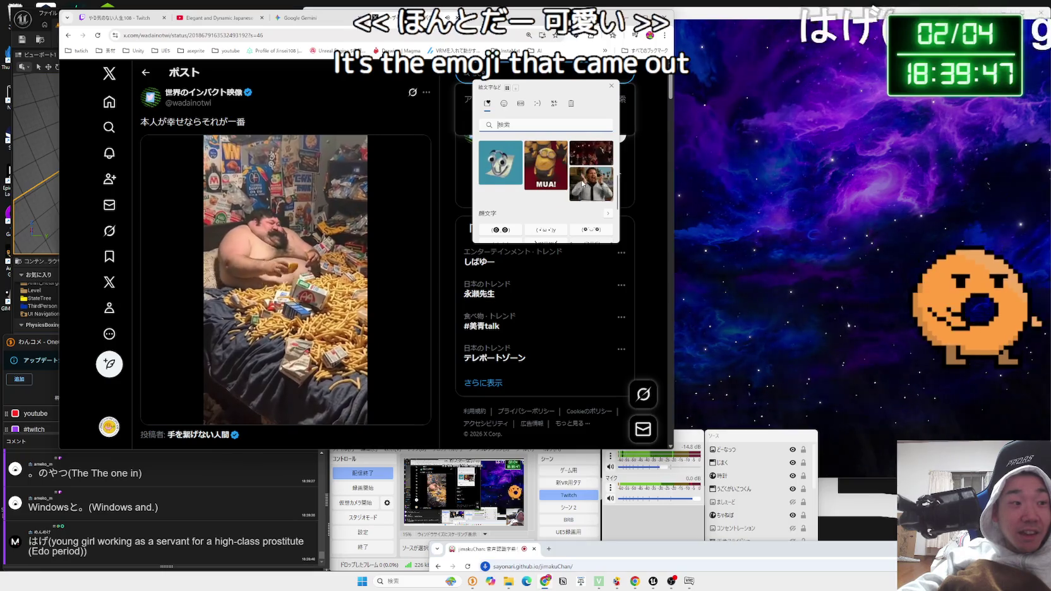
{"action": "scroll", "coordinate": [580, 184], "scroll_direction": "up", "scroll_amount": 2}
- Close the emoji panel and open the Twitch chat popout from OneComme
{"action": "left_click", "coordinate": [247, 484]}
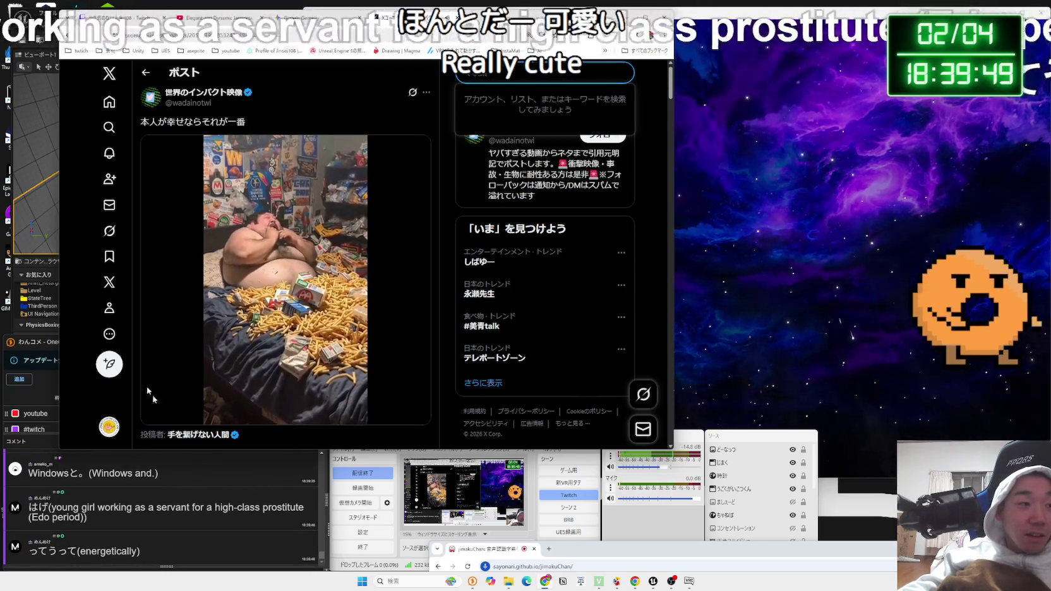
{"action": "left_click", "coordinate": [41, 342]}
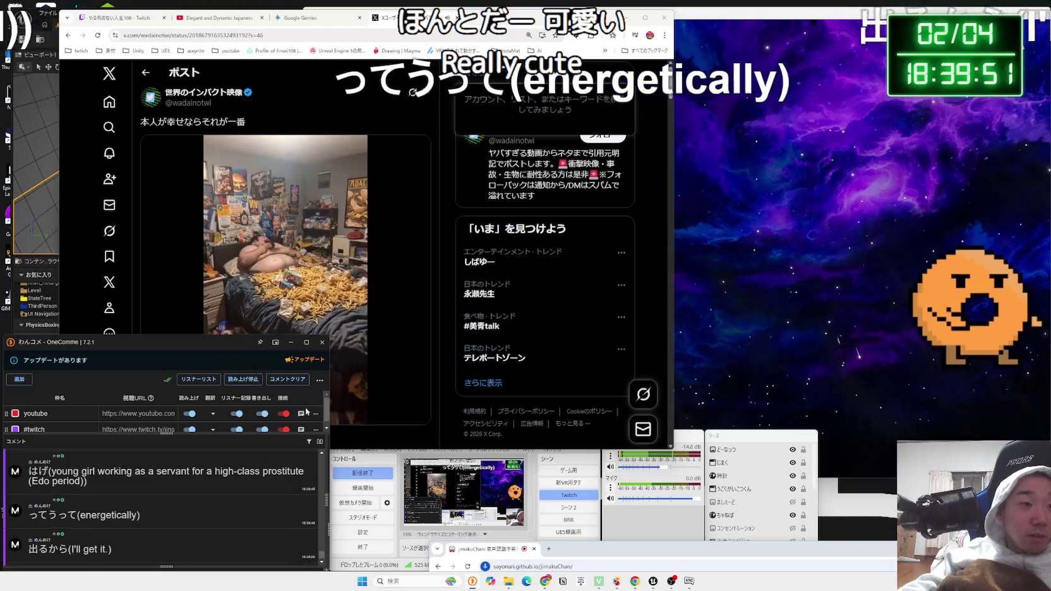
{"action": "left_click", "coordinate": [301, 429]}
- Search the Windows emoji panel for 'hage' and send the bald-person emoji in Twitch chat
{"action": "left_click_drag", "start_coordinate": [284, 345], "coordinate": [384, 183]}
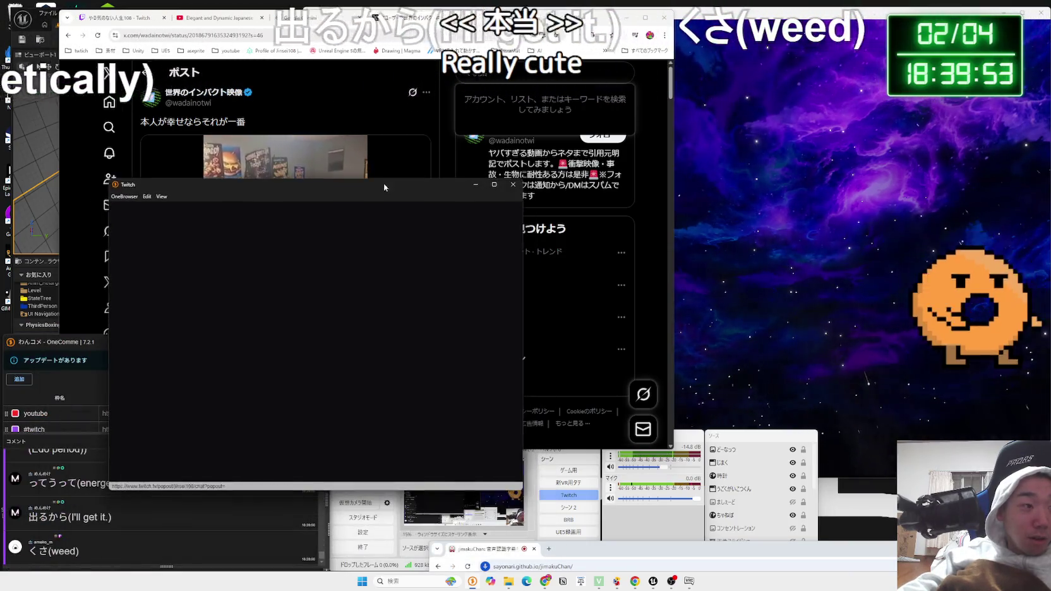
{"action": "left_click", "coordinate": [313, 463]}
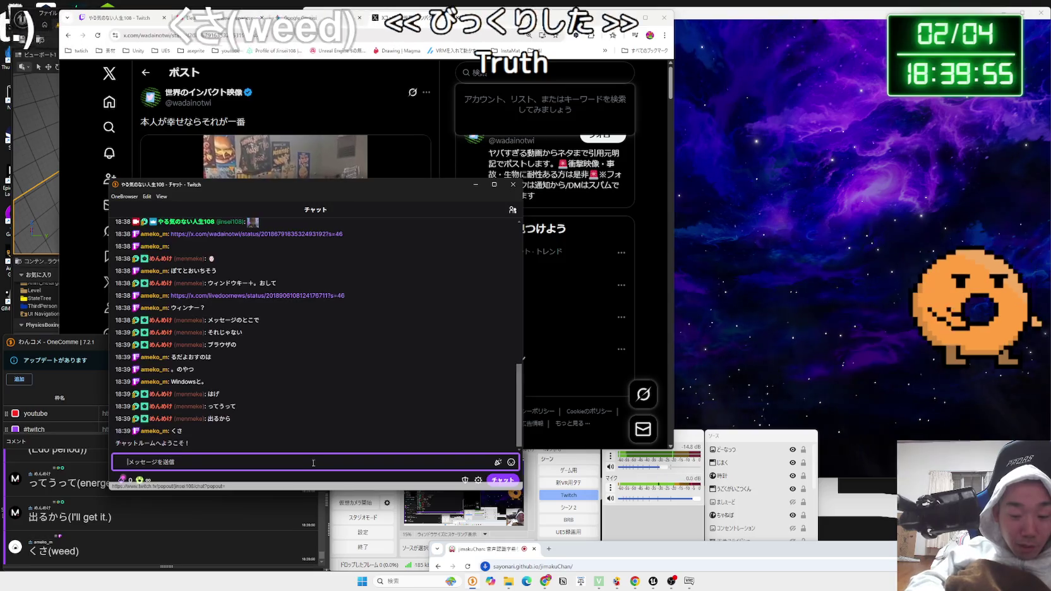
{"action": "key", "text": "super+period"}
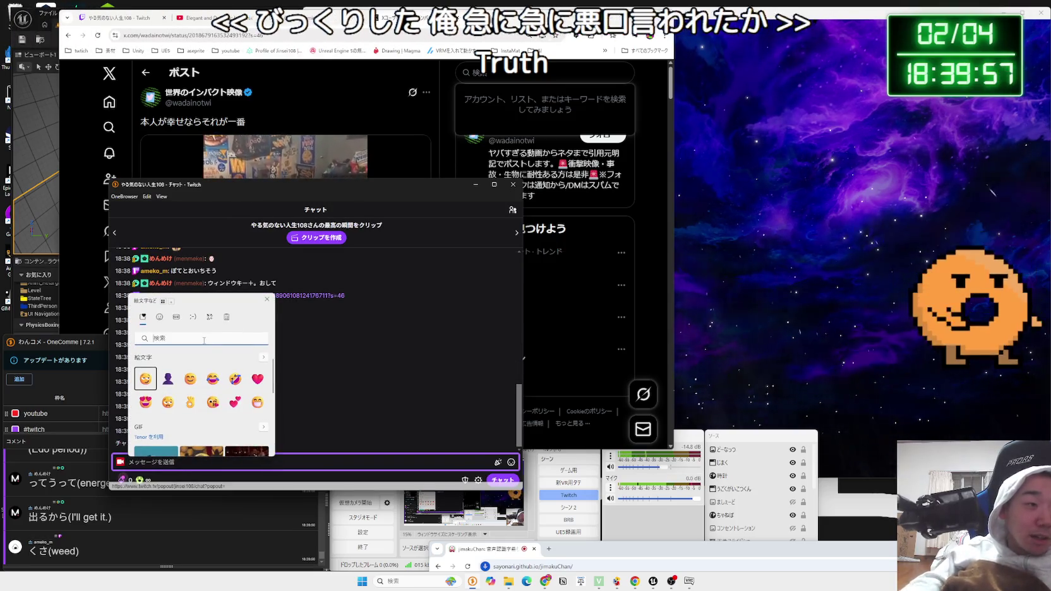
{"action": "left_click", "coordinate": [202, 338]}
{"action": "type", "text": "hage"}
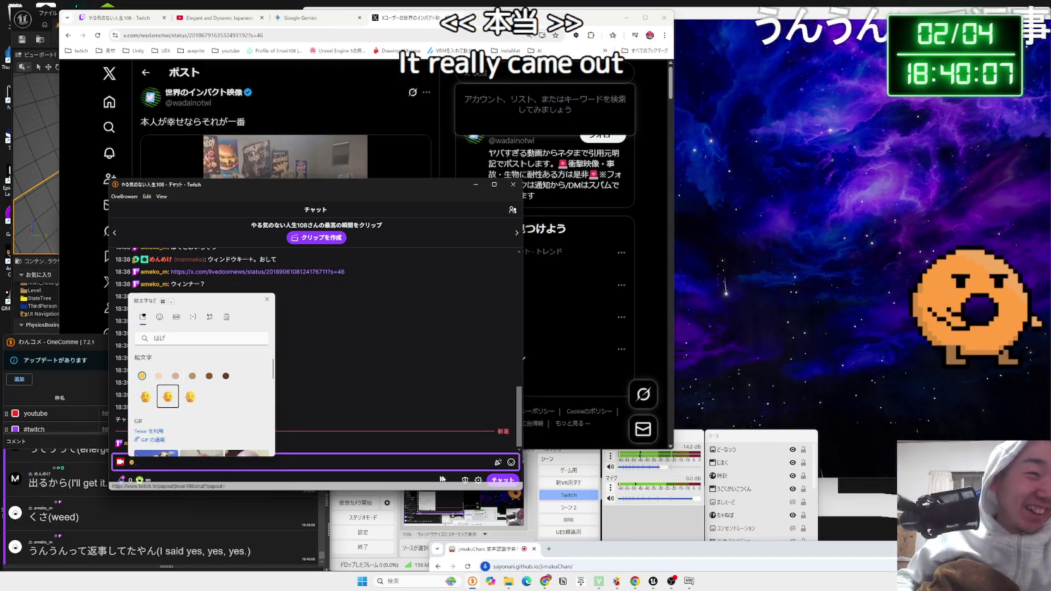
{"action": "left_click", "coordinate": [498, 480]}
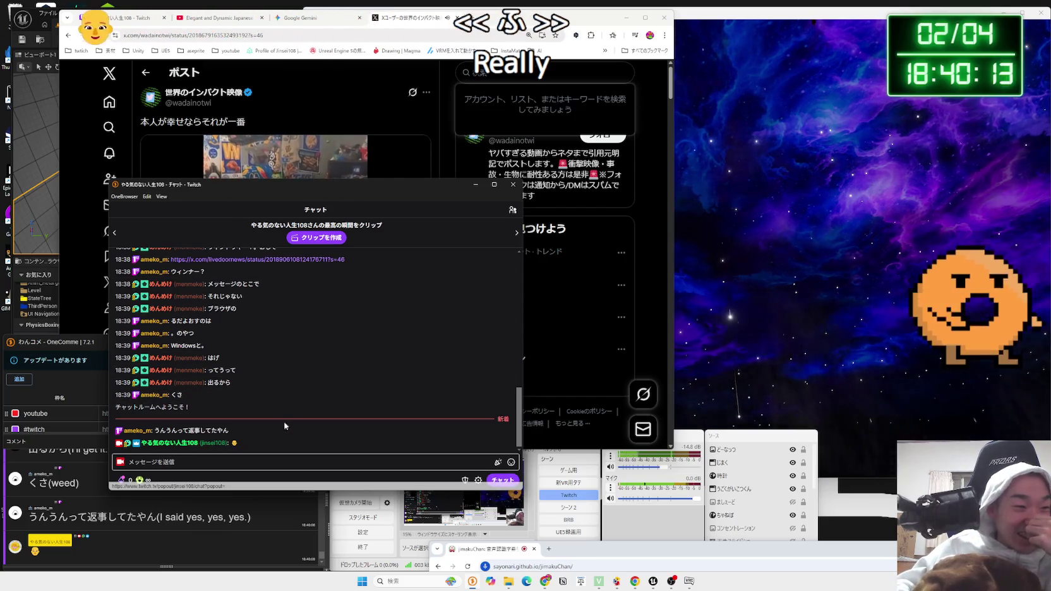
- Open the Twitch emote list, then browse the system emoji panel's people category and close it
{"action": "left_click", "coordinate": [511, 462]}
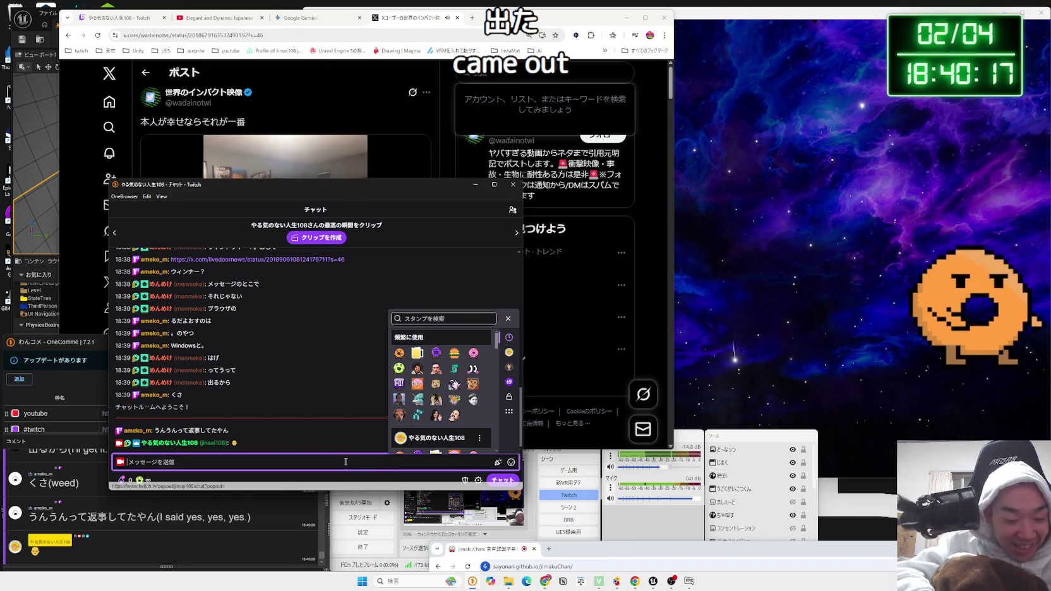
{"action": "key", "text": "super+period"}
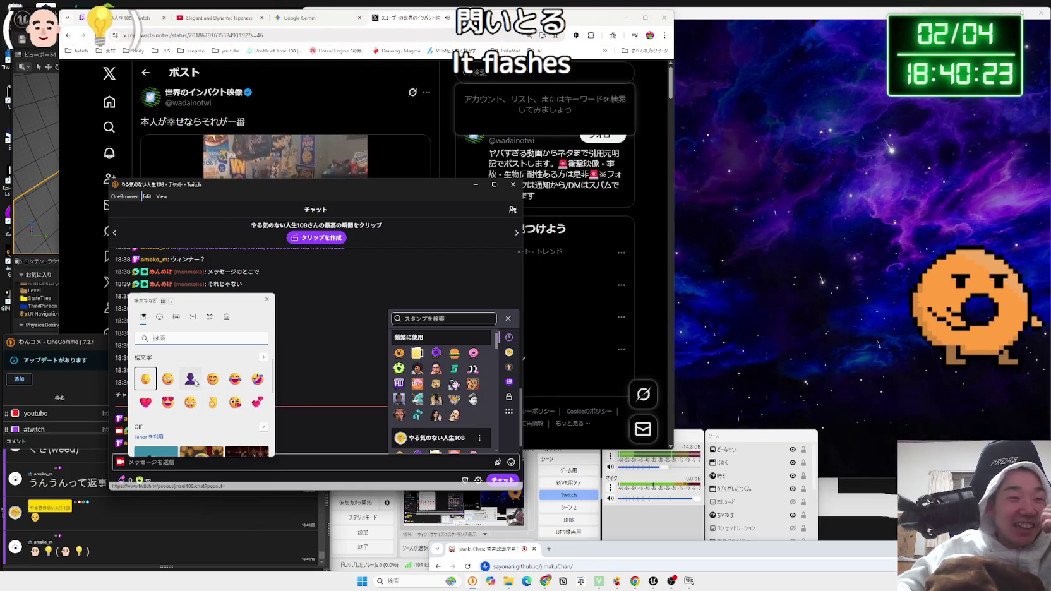
{"action": "left_click", "coordinate": [159, 316]}
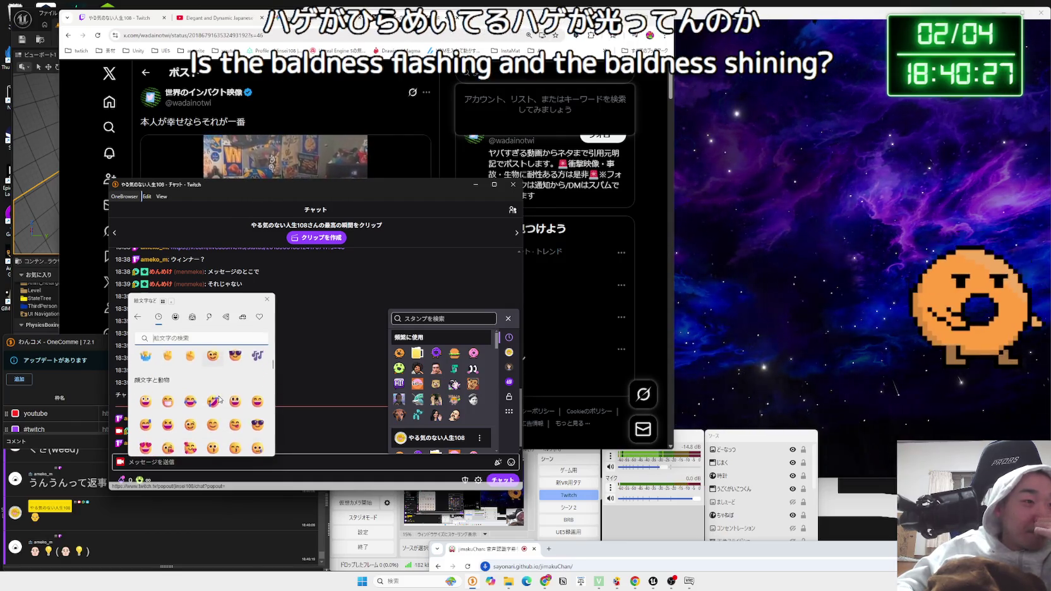
{"action": "left_click", "coordinate": [258, 317]}
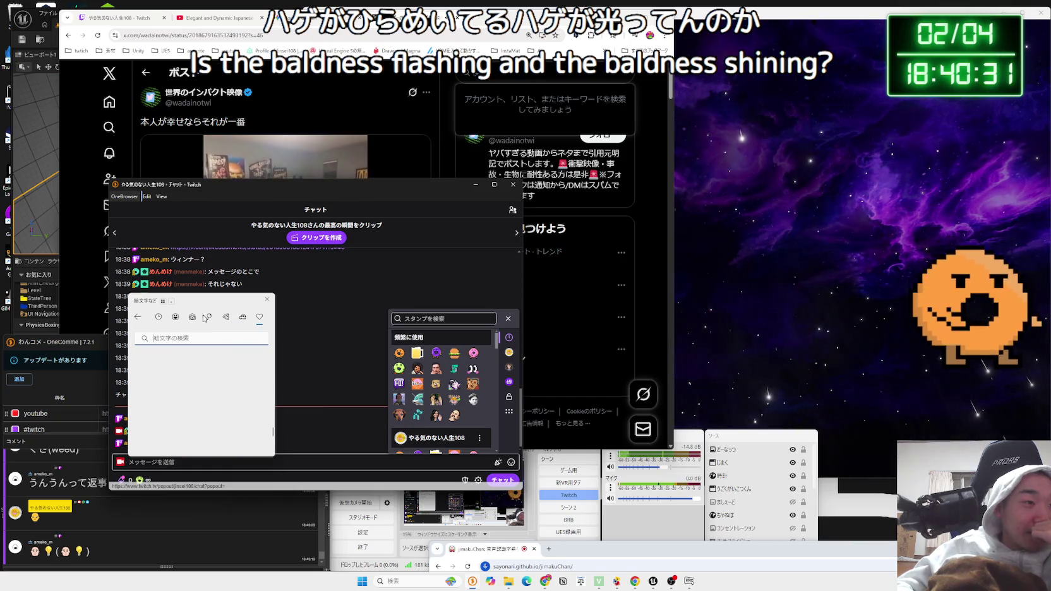
{"action": "left_click", "coordinate": [191, 318]}
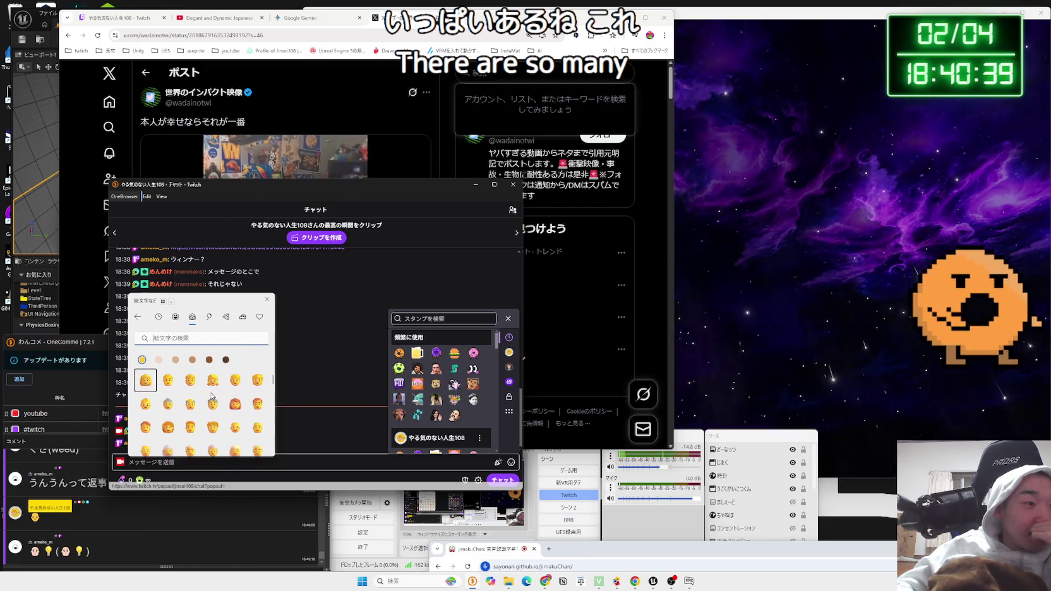
{"action": "scroll", "coordinate": [212, 396], "scroll_direction": "down", "scroll_amount": 1}
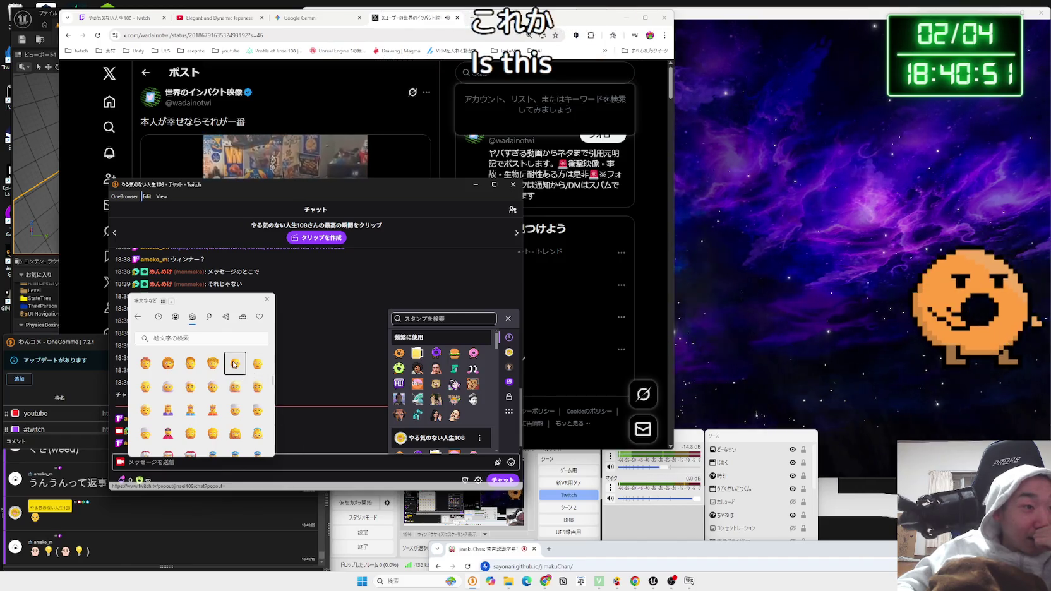
{"action": "left_click", "coordinate": [292, 464]}
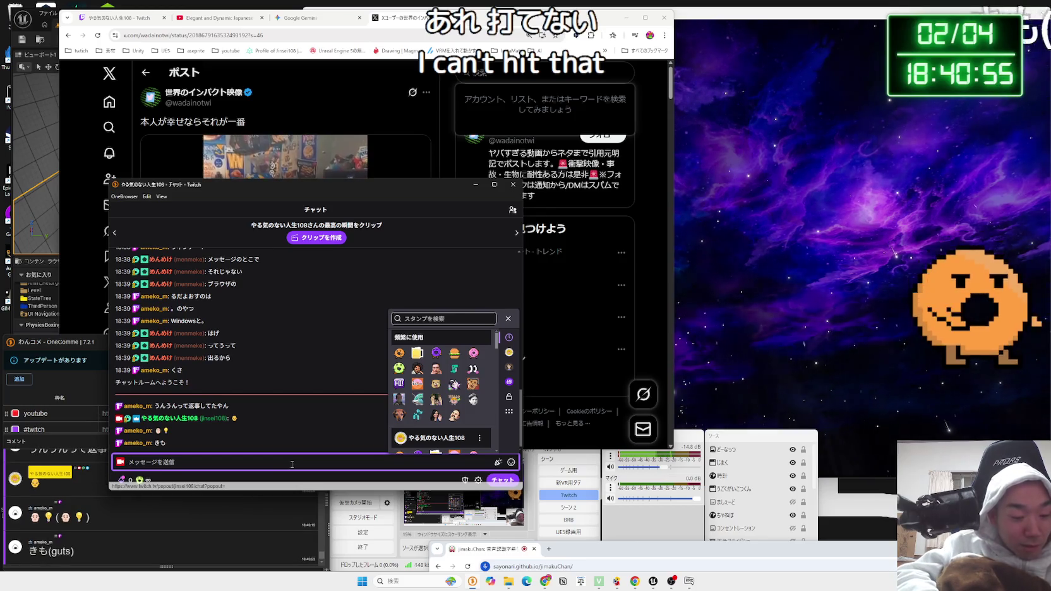
- Search the emoji panel for 'はだ', try a darker skin tone, then revert to yellow
{"action": "key", "text": "super+period"}
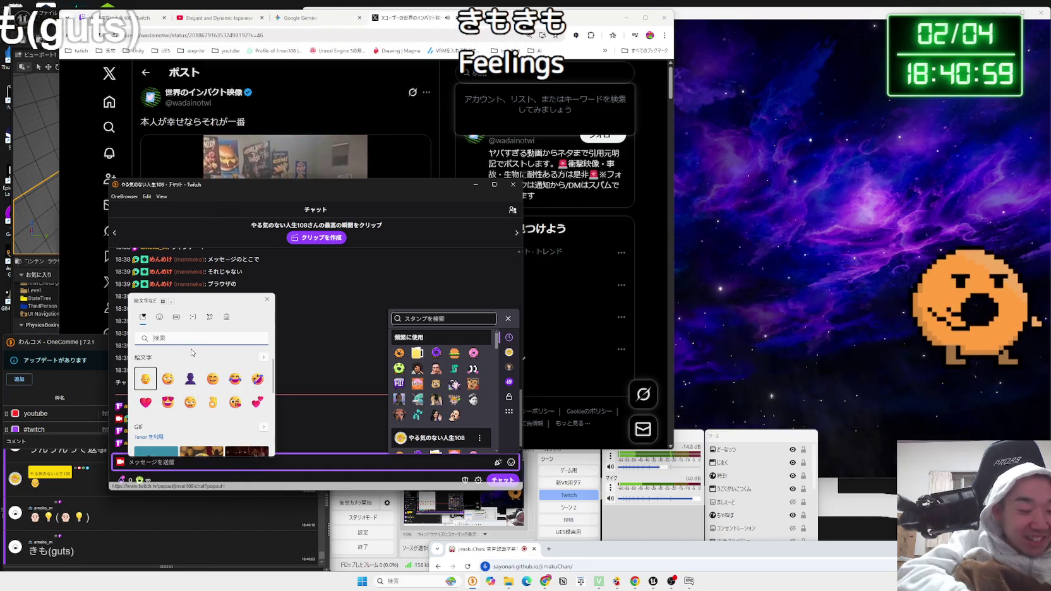
{"action": "type", "text": "はだ"}
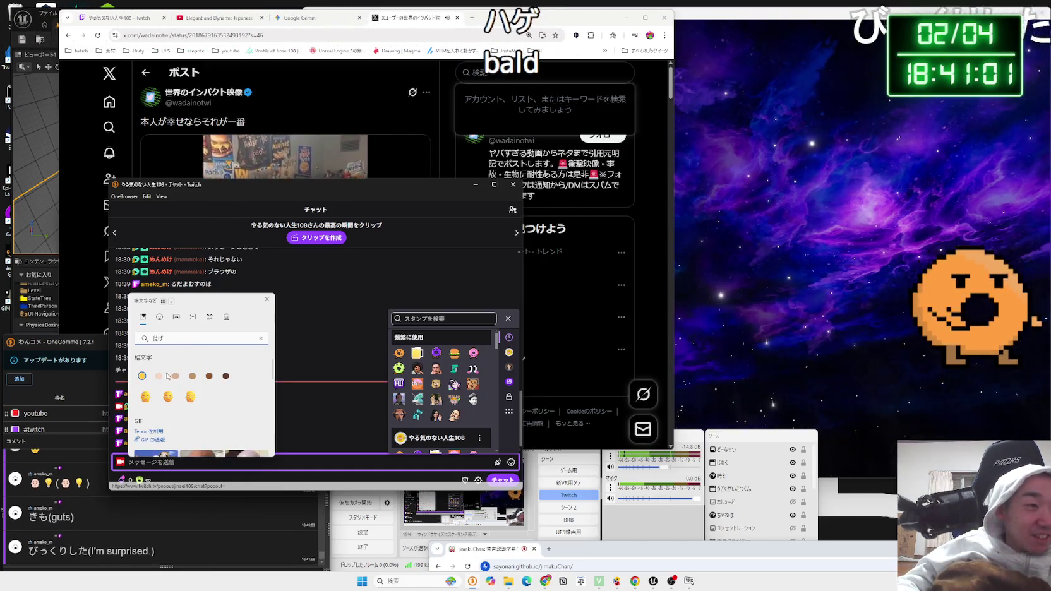
{"action": "key", "text": "Right"}
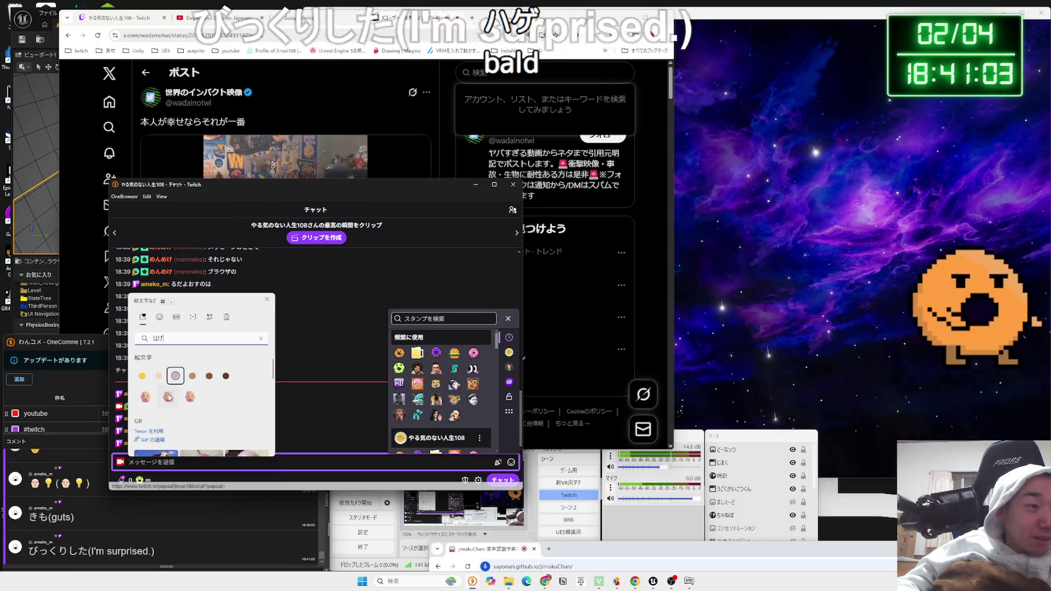
{"action": "key", "text": "Left"}
{"action": "key", "text": "Left"}
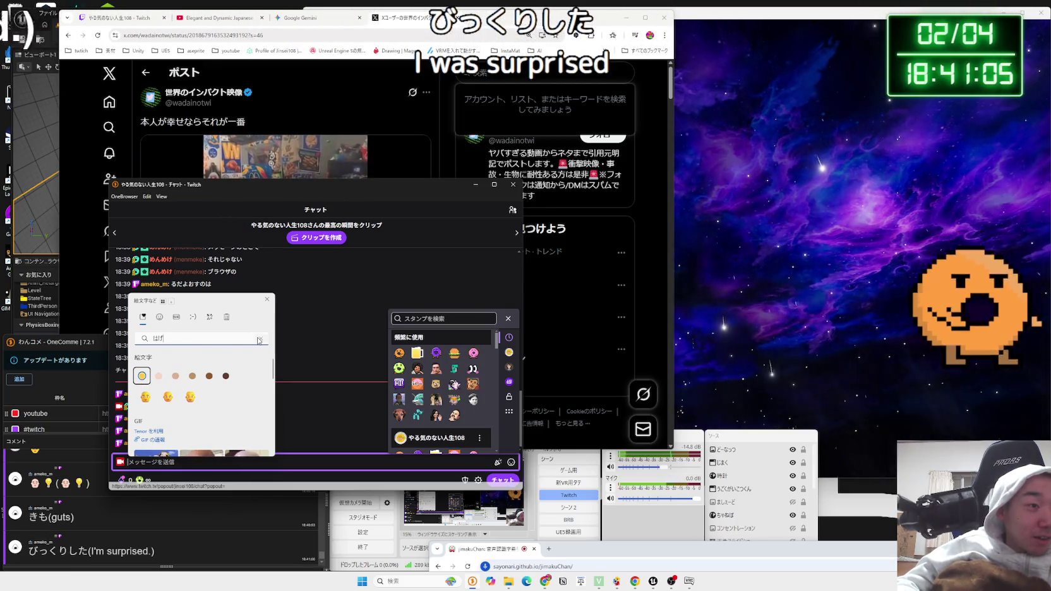
{"action": "left_click", "coordinate": [160, 321]}
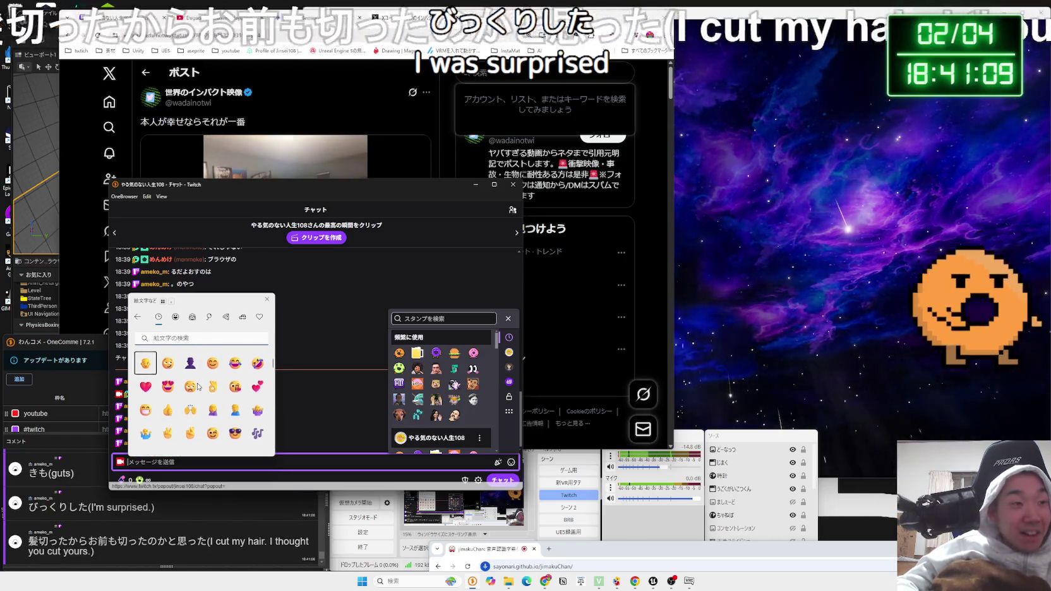
- Scroll through the face emojis and close the emoji panel
{"action": "scroll", "coordinate": [197, 386], "scroll_direction": "down", "scroll_amount": 1}
{"action": "scroll", "coordinate": [197, 386], "scroll_direction": "down", "scroll_amount": 3}
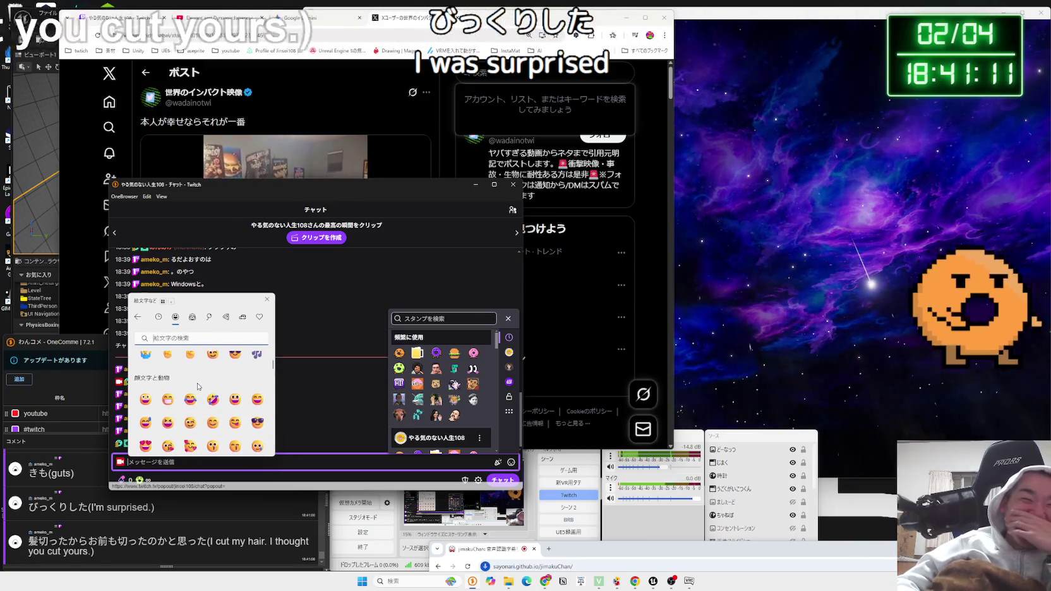
{"action": "scroll", "coordinate": [198, 387], "scroll_direction": "down", "scroll_amount": 1}
{"action": "scroll", "coordinate": [200, 398], "scroll_direction": "down", "scroll_amount": 2}
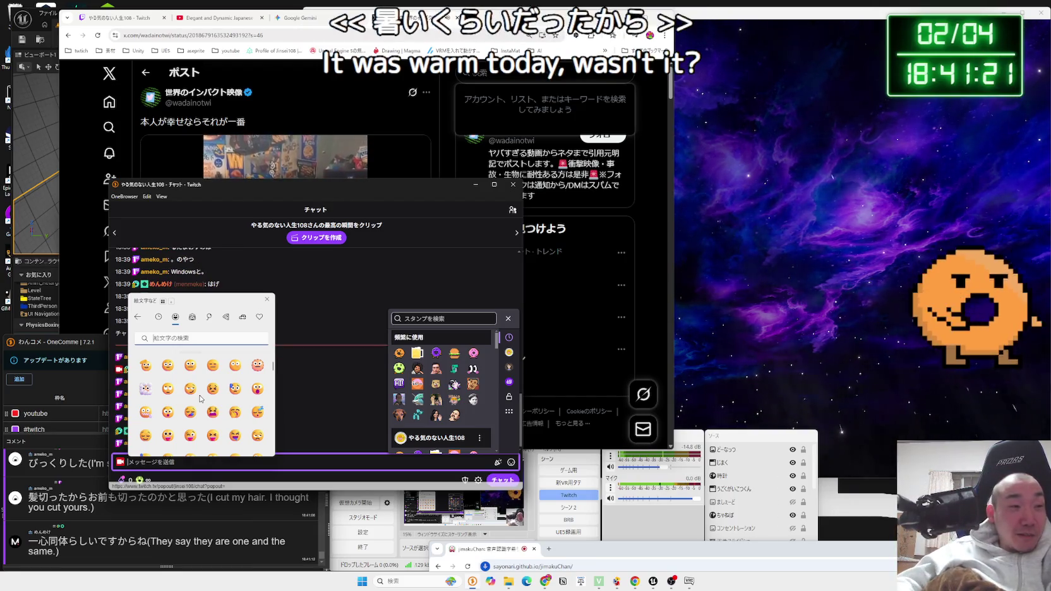
{"action": "scroll", "coordinate": [222, 412], "scroll_direction": "down", "scroll_amount": 2}
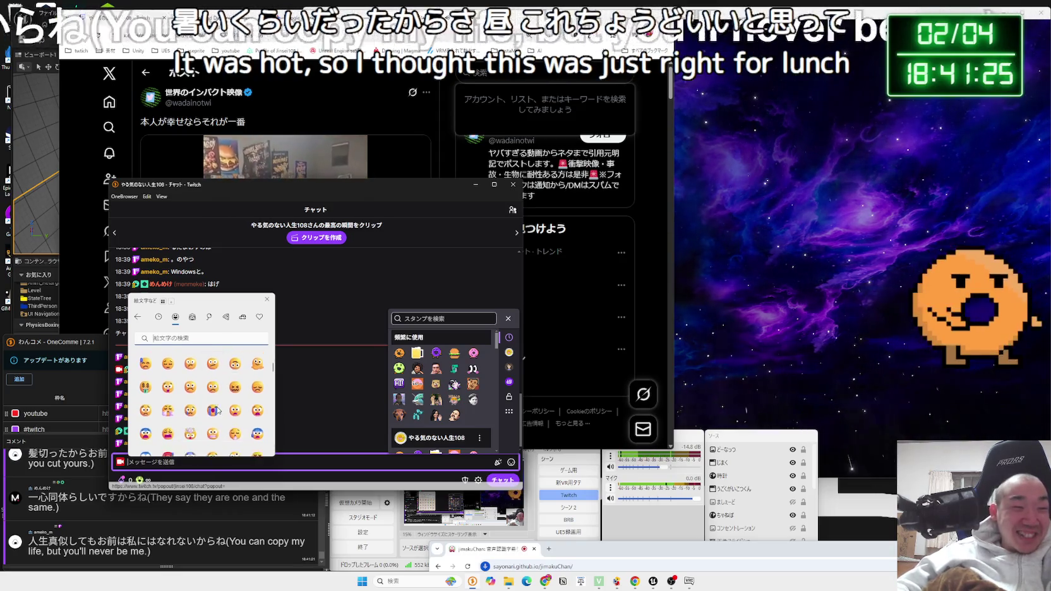
{"action": "scroll", "coordinate": [240, 420], "scroll_direction": "down", "scroll_amount": 3}
{"action": "scroll", "coordinate": [244, 430], "scroll_direction": "down", "scroll_amount": 2}
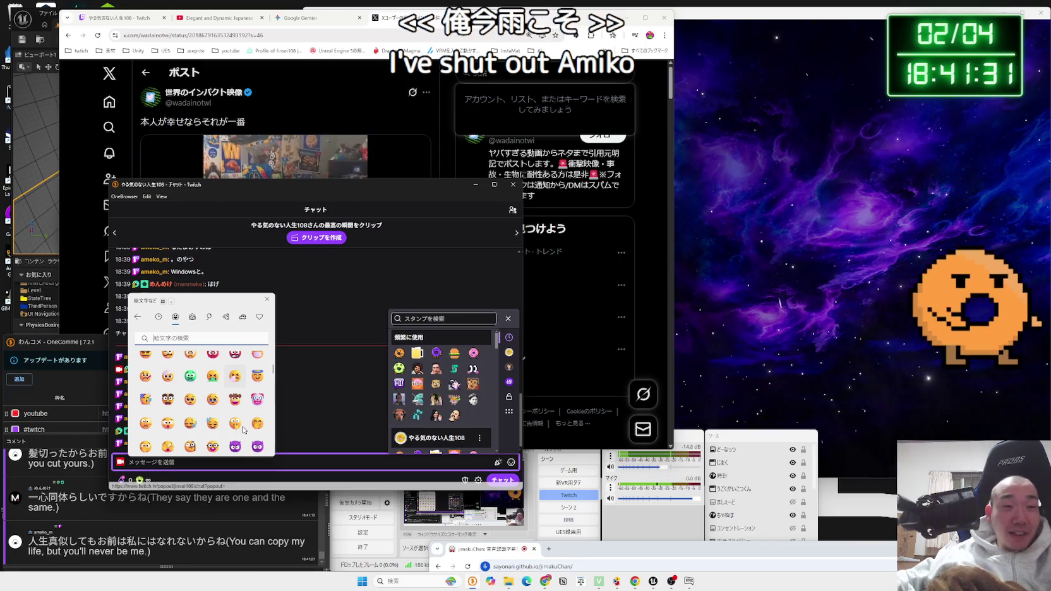
{"action": "left_click", "coordinate": [308, 466]}
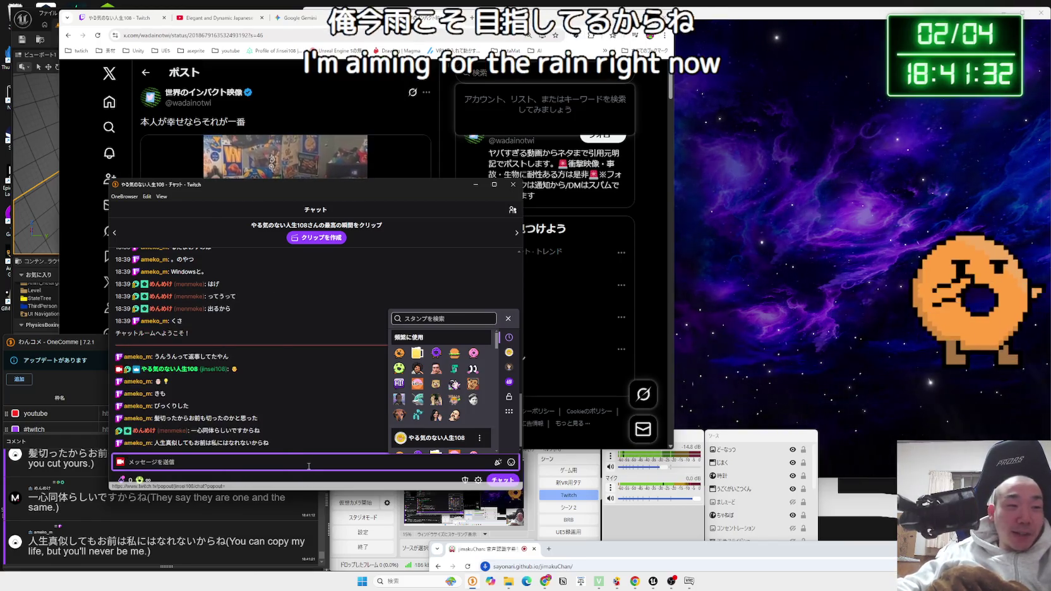
- Close the Twitch chat popup, bring Chrome forward, and go to X's Home feed
{"action": "left_click", "coordinate": [514, 185]}
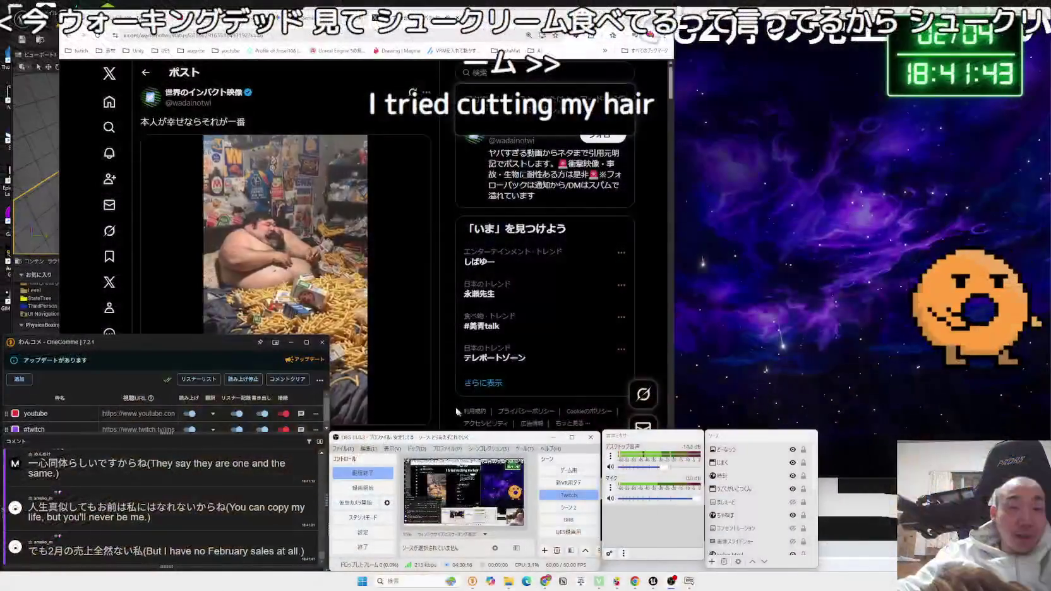
{"action": "left_click", "coordinate": [448, 399]}
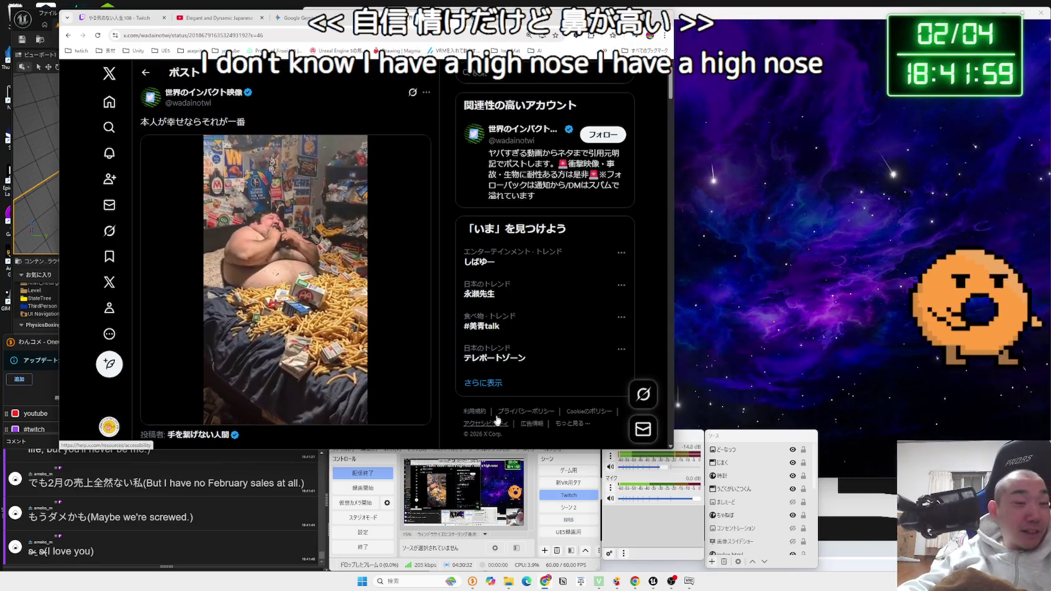
{"action": "scroll", "coordinate": [453, 366], "scroll_direction": "down", "scroll_amount": 3}
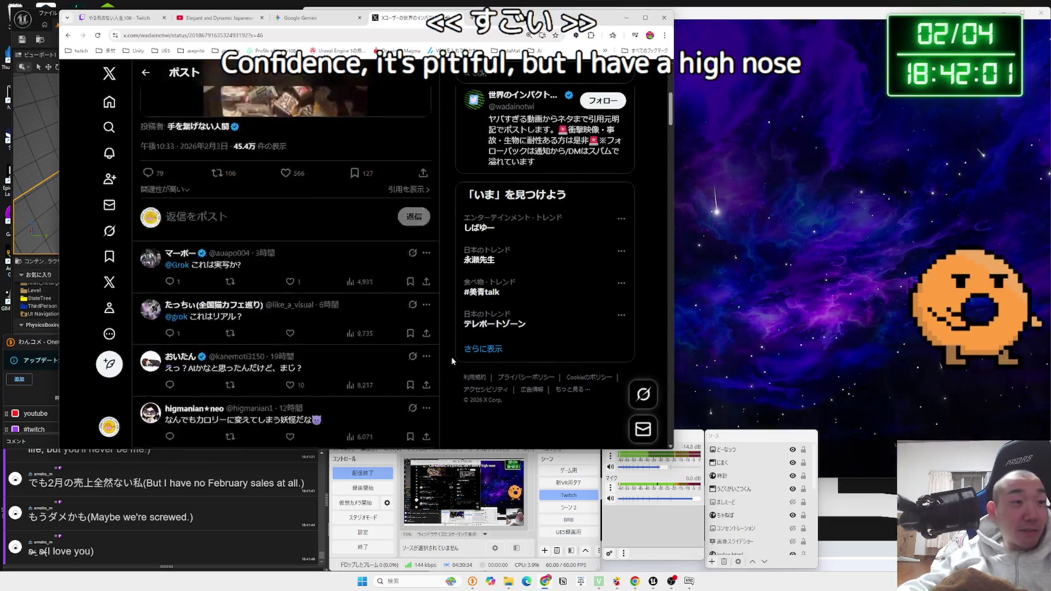
{"action": "scroll", "coordinate": [453, 356], "scroll_direction": "up", "scroll_amount": 3}
{"action": "left_click", "coordinate": [117, 104]}
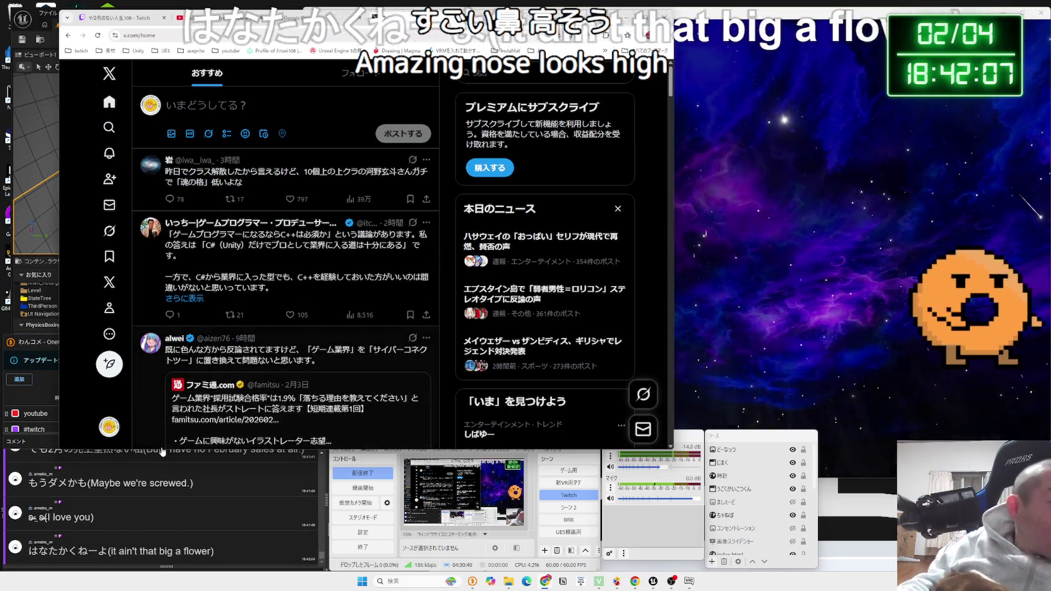
- Run the 検索 context command on a OneComme chat comment
{"action": "left_click", "coordinate": [52, 501]}
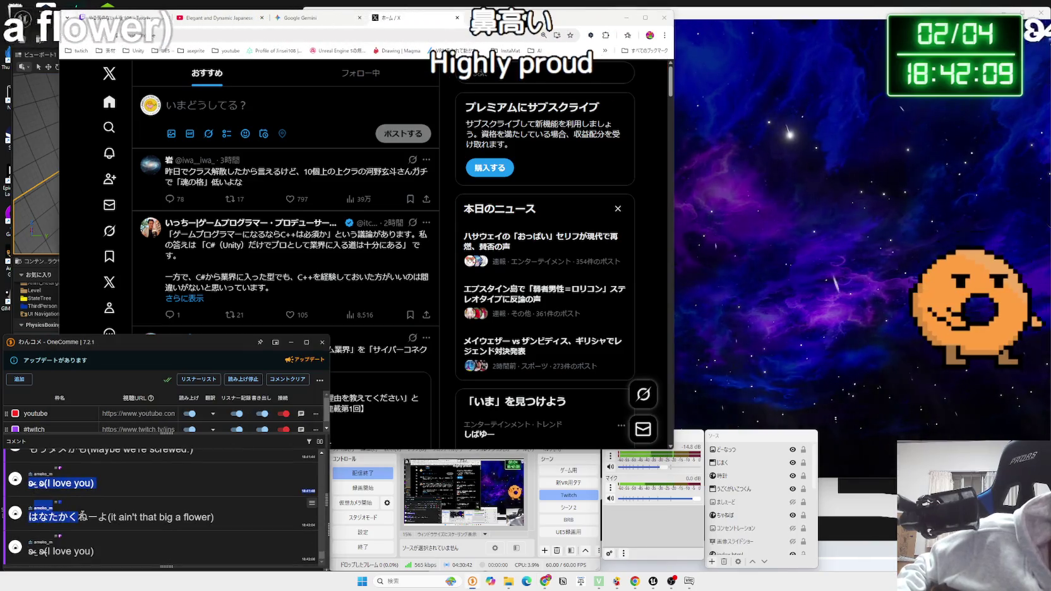
{"action": "right_click", "coordinate": [52, 549]}
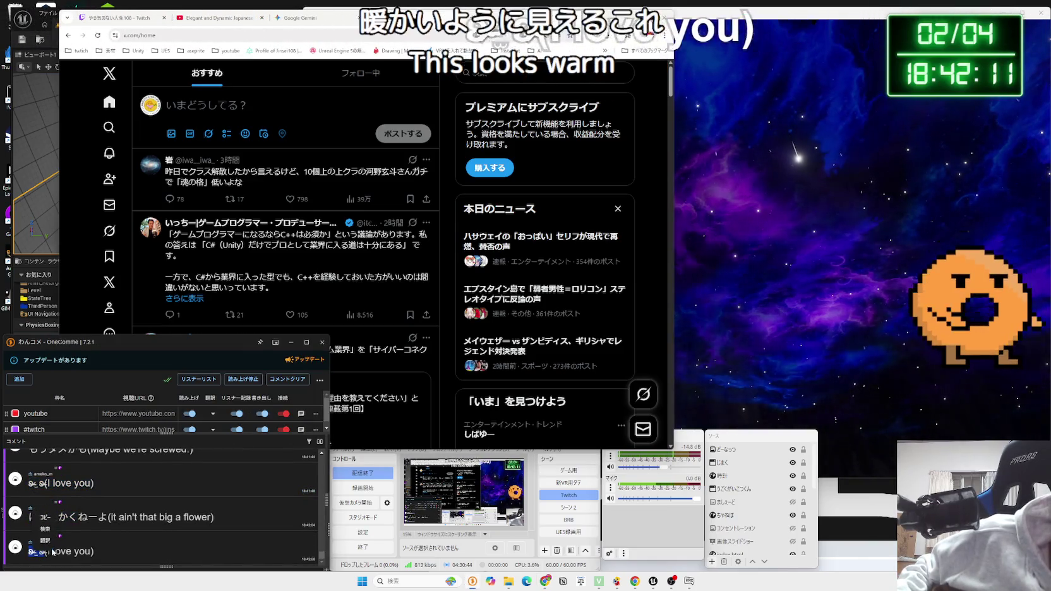
{"action": "left_click", "coordinate": [47, 528]}
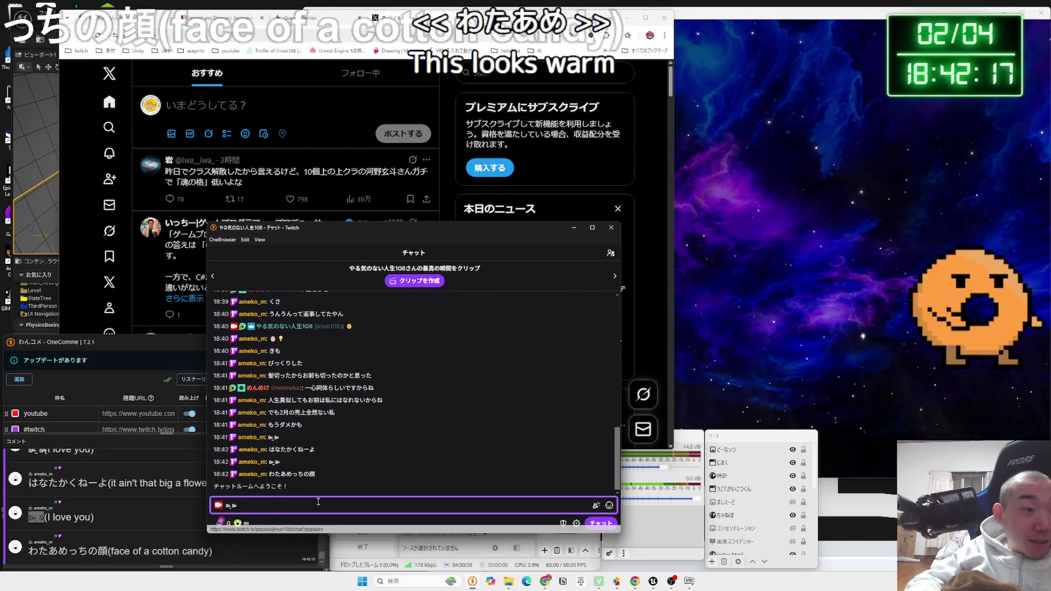
- Send the emoticon to Twitch chat and open a new Chrome tab beside X
{"action": "key", "text": "Return"}
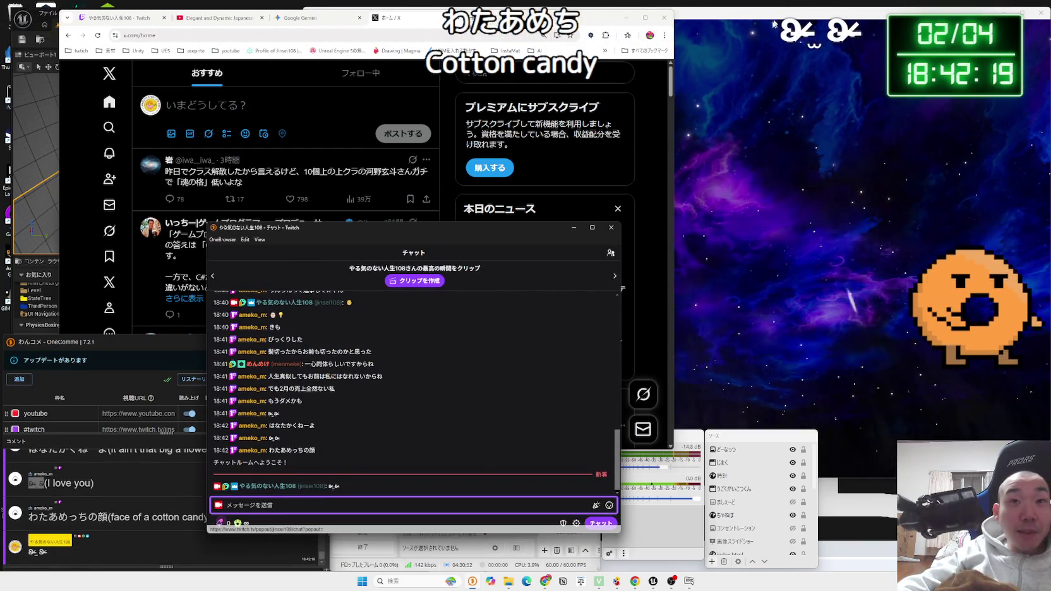
{"action": "left_click", "coordinate": [444, 76]}
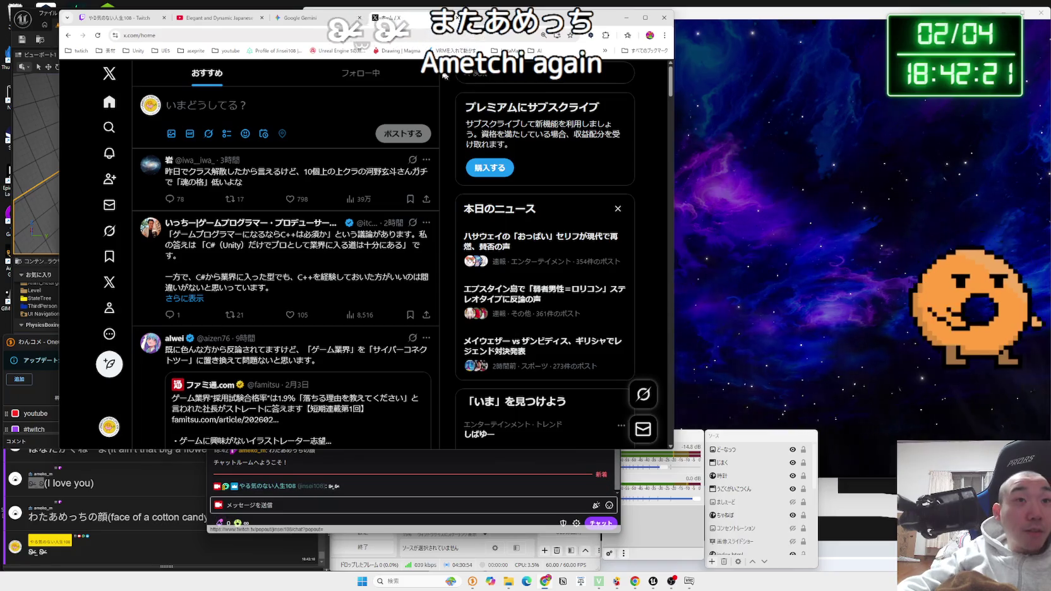
{"action": "key", "text": "ctrl+t"}
- Search Google images for わたあめっち and preview the Tamagotchi Smart character image
{"action": "type", "text": "わたあめっち"}
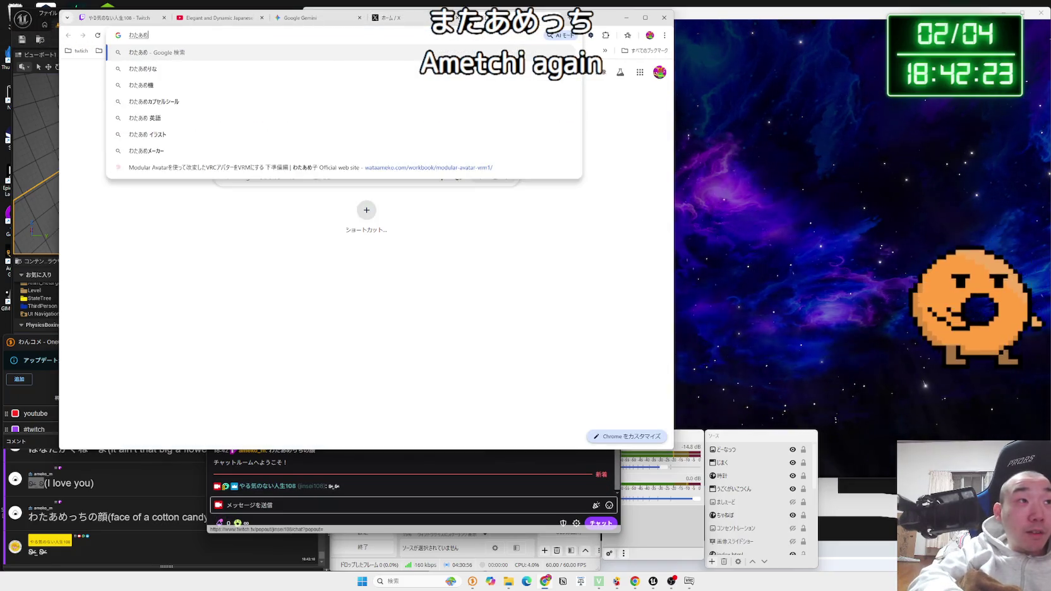
{"action": "key", "text": "Return"}
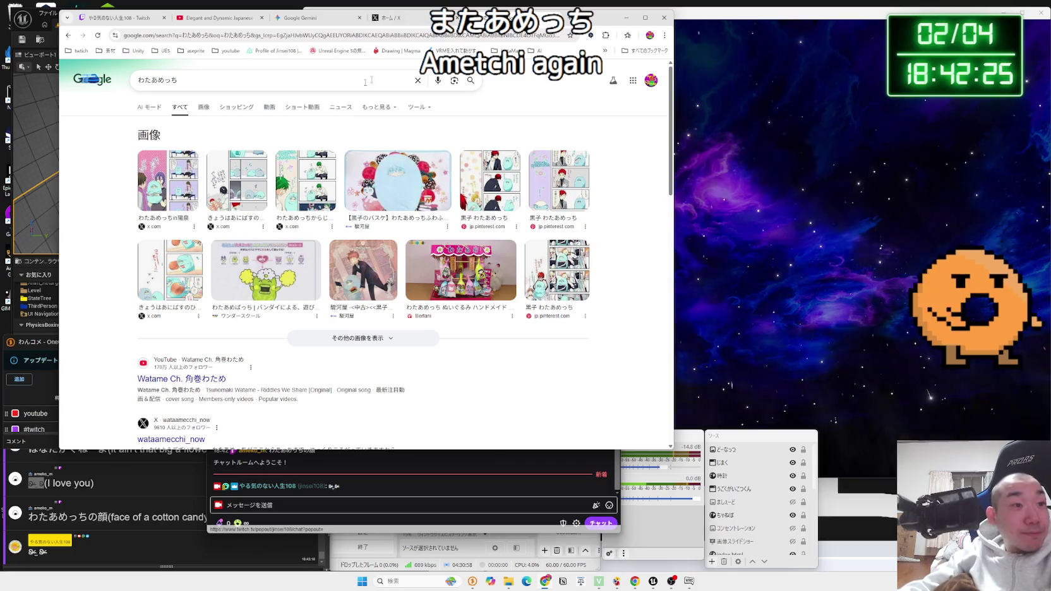
{"action": "left_click", "coordinate": [200, 107]}
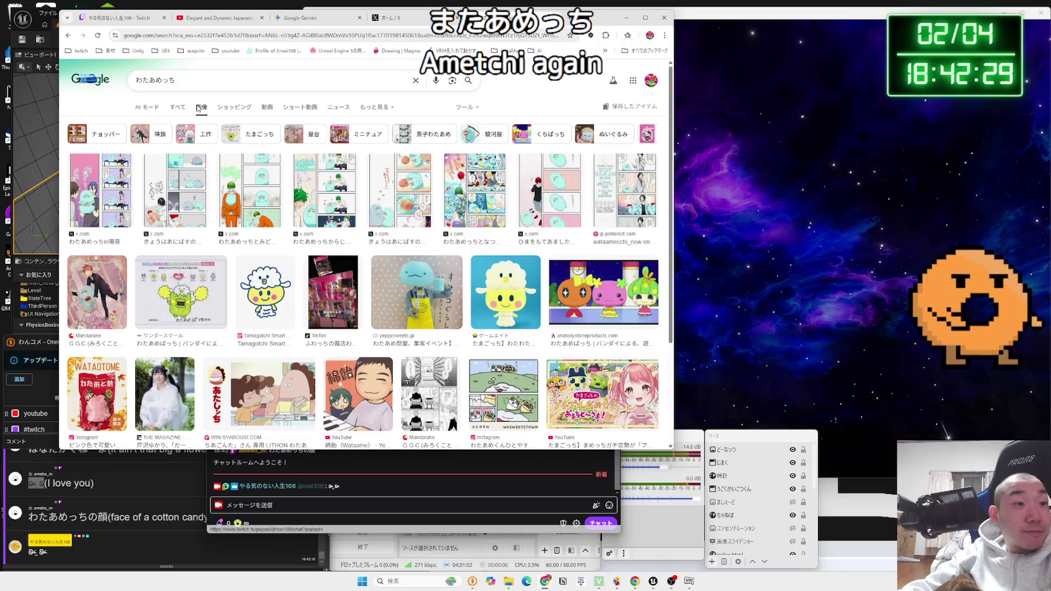
{"action": "left_click", "coordinate": [277, 278]}
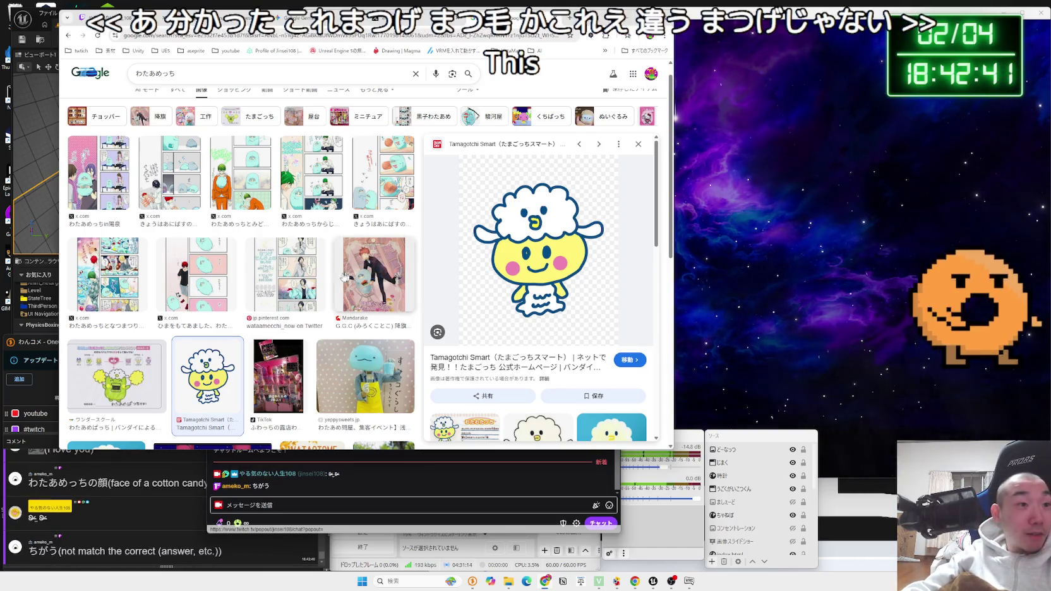
{"action": "scroll", "coordinate": [331, 280], "scroll_direction": "down", "scroll_amount": 10}
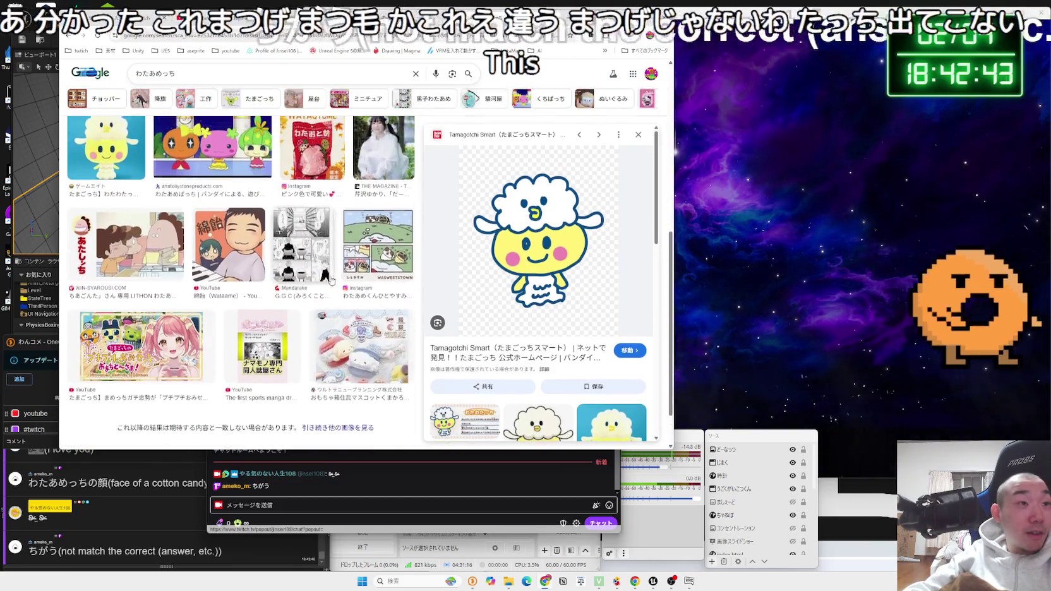
{"action": "scroll", "coordinate": [331, 280], "scroll_direction": "up", "scroll_amount": 10}
- Change the image search to わたあめ たまごっち, then return to the X home tab
{"action": "left_click", "coordinate": [232, 81]}
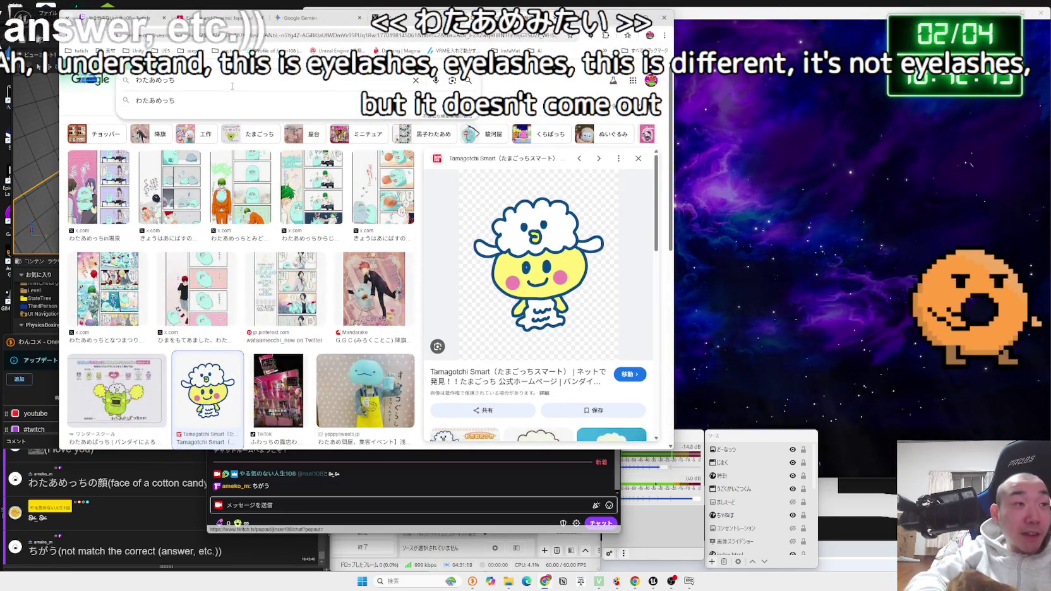
{"action": "key", "text": "BackSpace"}
{"action": "key", "text": "BackSpace"}
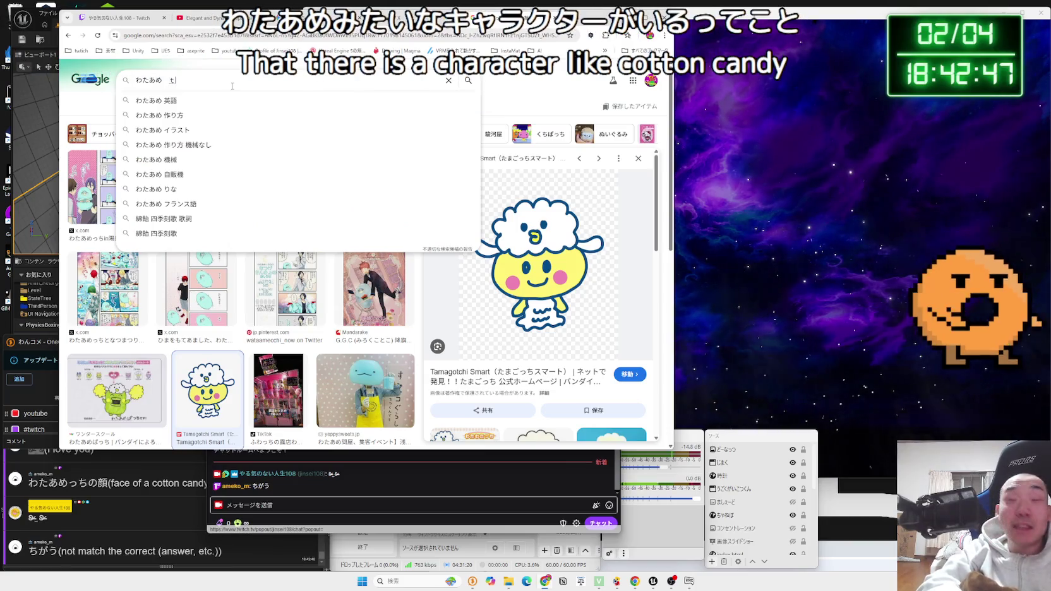
{"action": "type", "text": "たまごっち"}
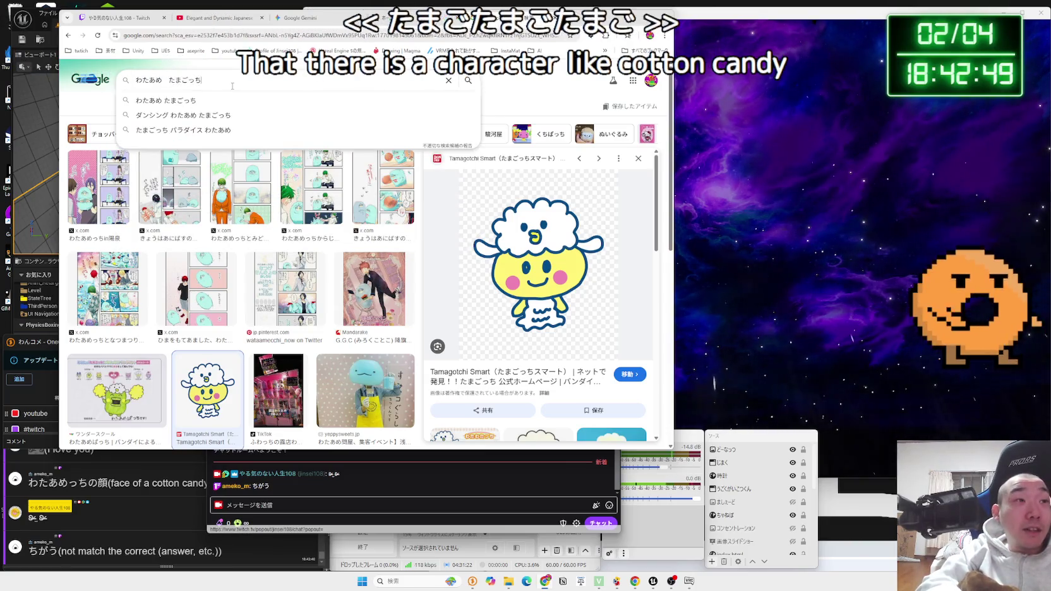
{"action": "key", "text": "Return"}
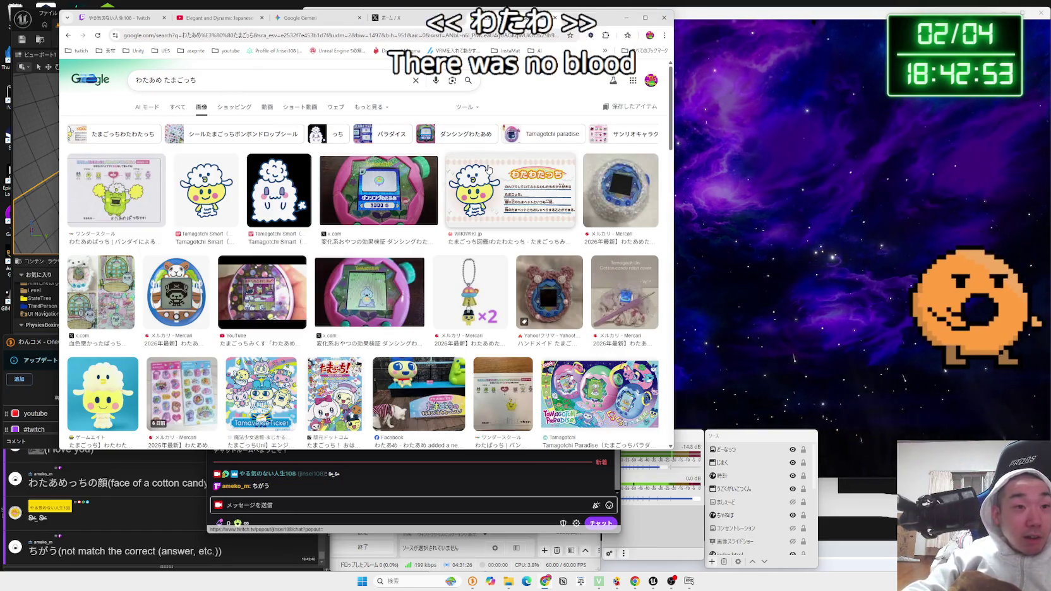
{"action": "scroll", "coordinate": [495, 181], "scroll_direction": "down", "scroll_amount": 5}
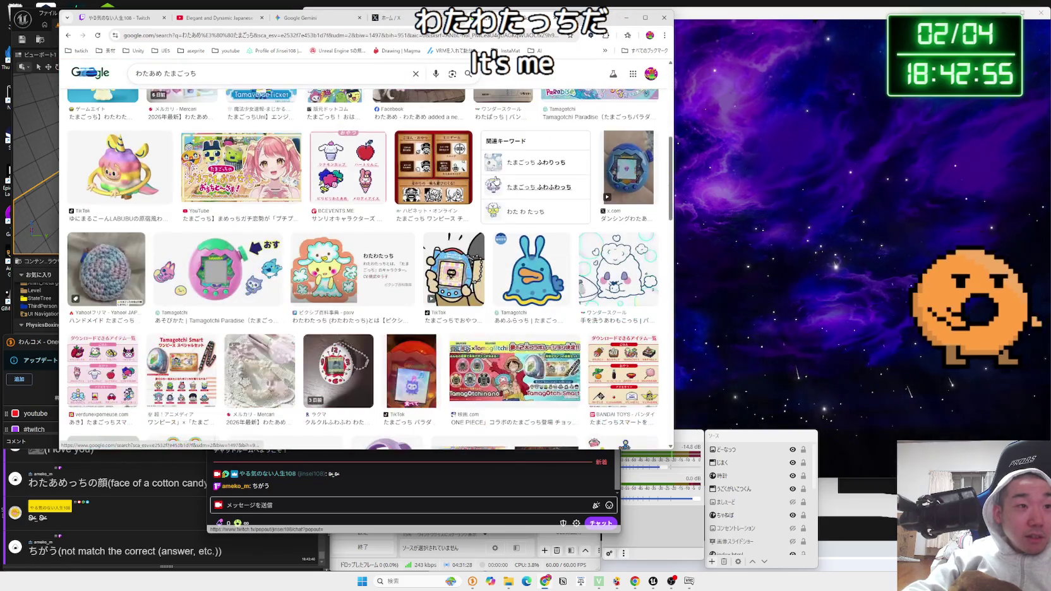
{"action": "scroll", "coordinate": [375, 265], "scroll_direction": "up", "scroll_amount": 5}
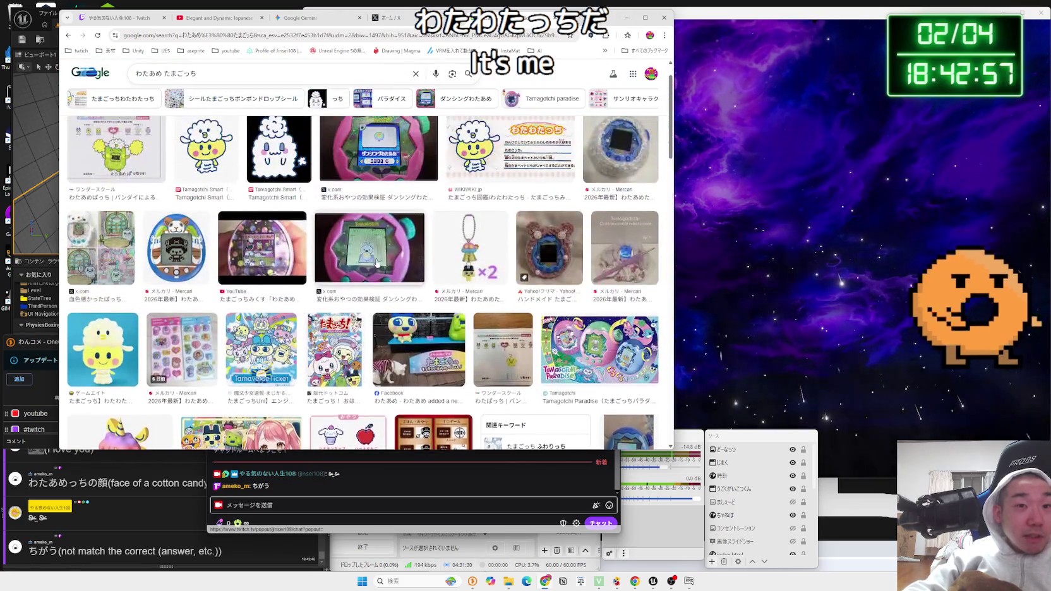
{"action": "left_click", "coordinate": [379, 18]}
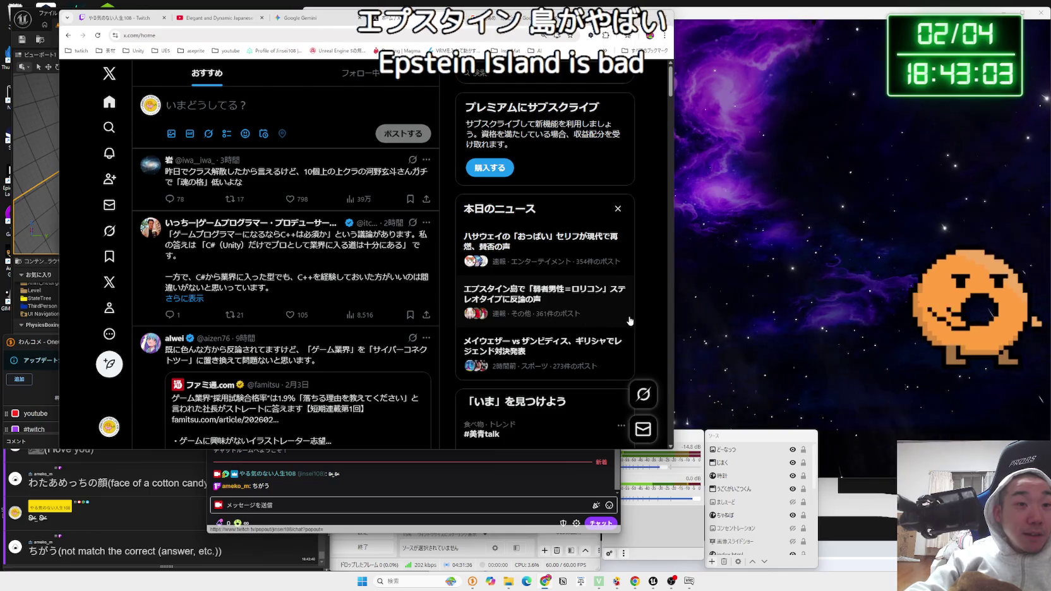
- Open the trending Mayweather vs Zambidis post on X and scroll through it
{"action": "scroll", "coordinate": [640, 309], "scroll_direction": "down", "scroll_amount": 1}
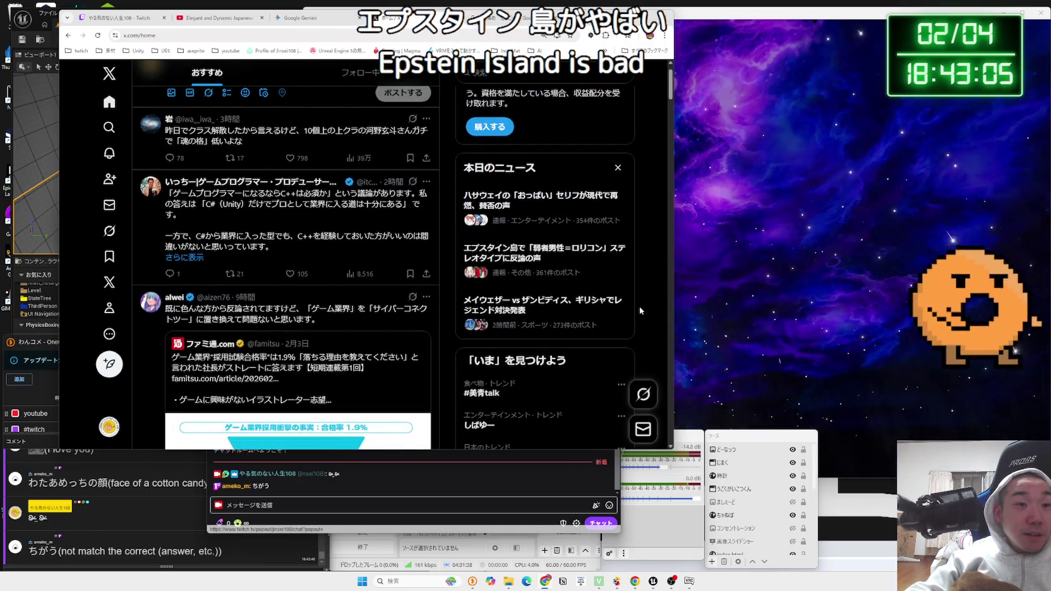
{"action": "left_click", "coordinate": [561, 306]}
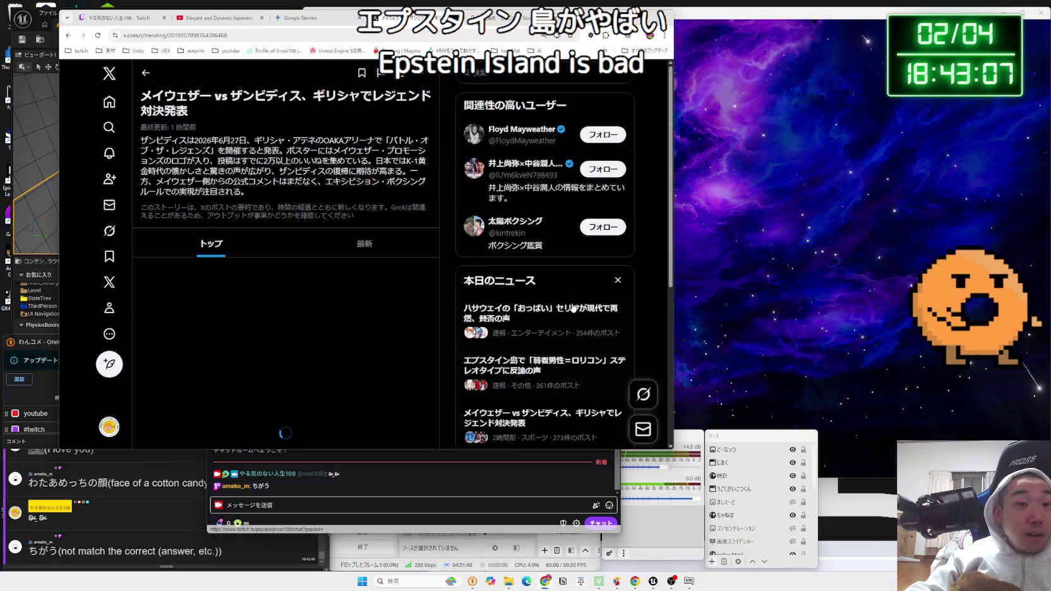
{"action": "scroll", "coordinate": [355, 233], "scroll_direction": "down", "scroll_amount": 3}
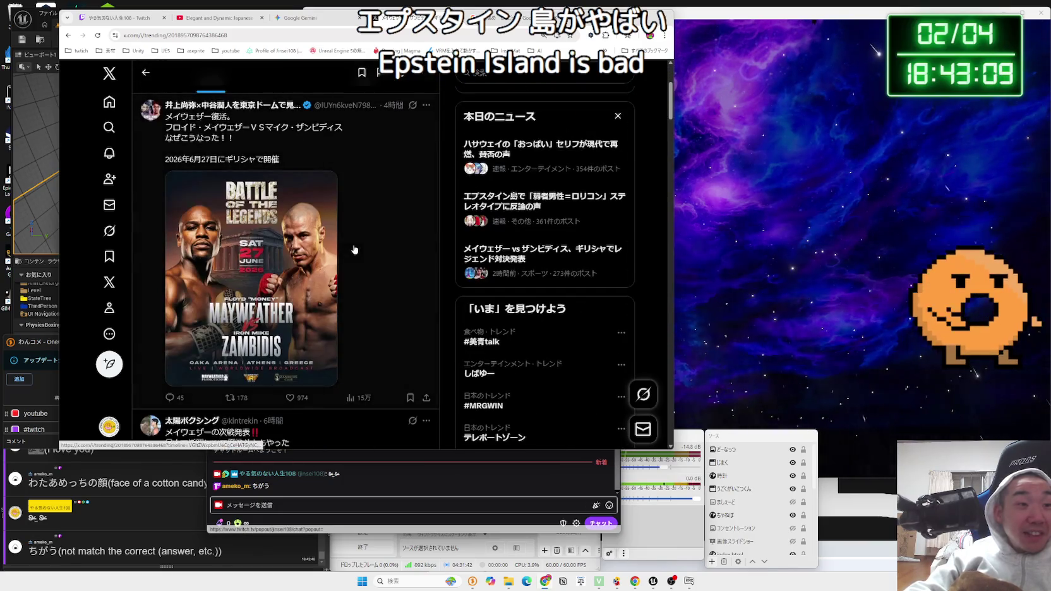
{"action": "scroll", "coordinate": [356, 249], "scroll_direction": "down", "scroll_amount": 4}
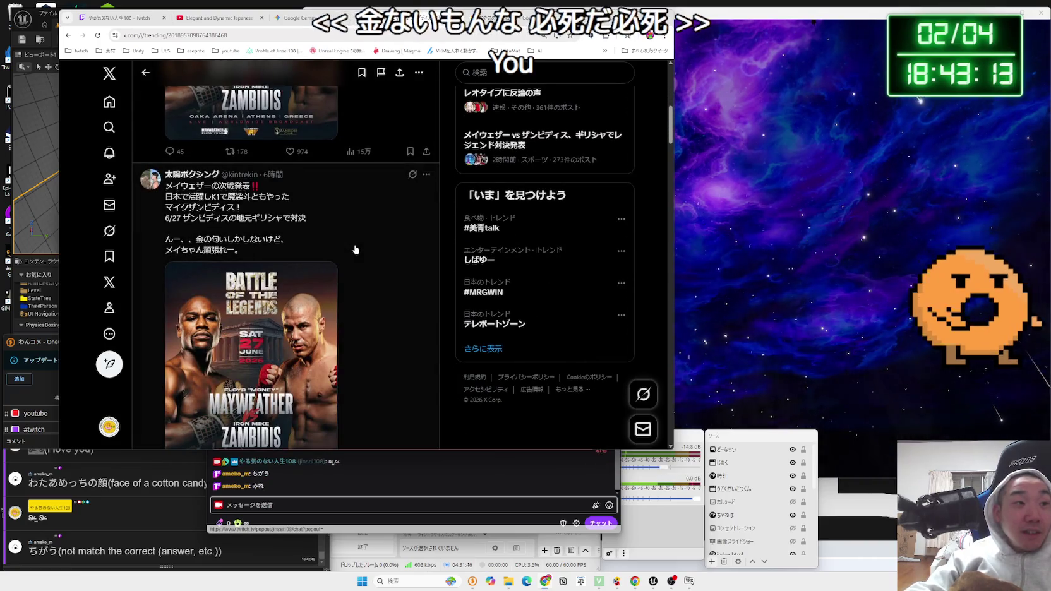
{"action": "scroll", "coordinate": [356, 249], "scroll_direction": "down", "scroll_amount": 5}
{"action": "scroll", "coordinate": [356, 249], "scroll_direction": "up", "scroll_amount": 10}
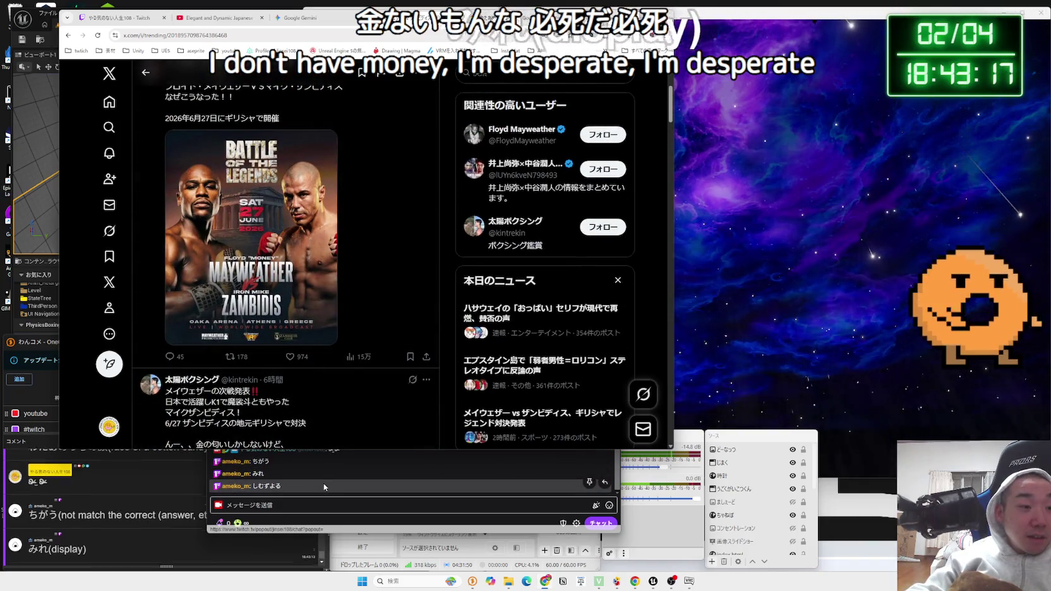
- Close the Twitch chat window and return to the Google image results for 'わたあめ たまごっち'
{"action": "left_click", "coordinate": [272, 487]}
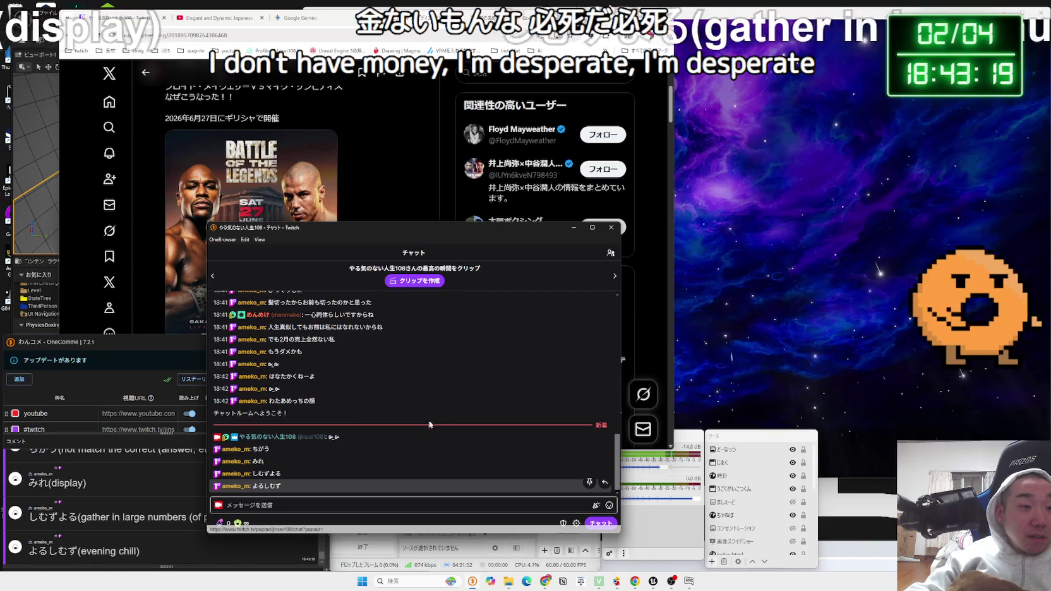
{"action": "left_click", "coordinate": [611, 229]}
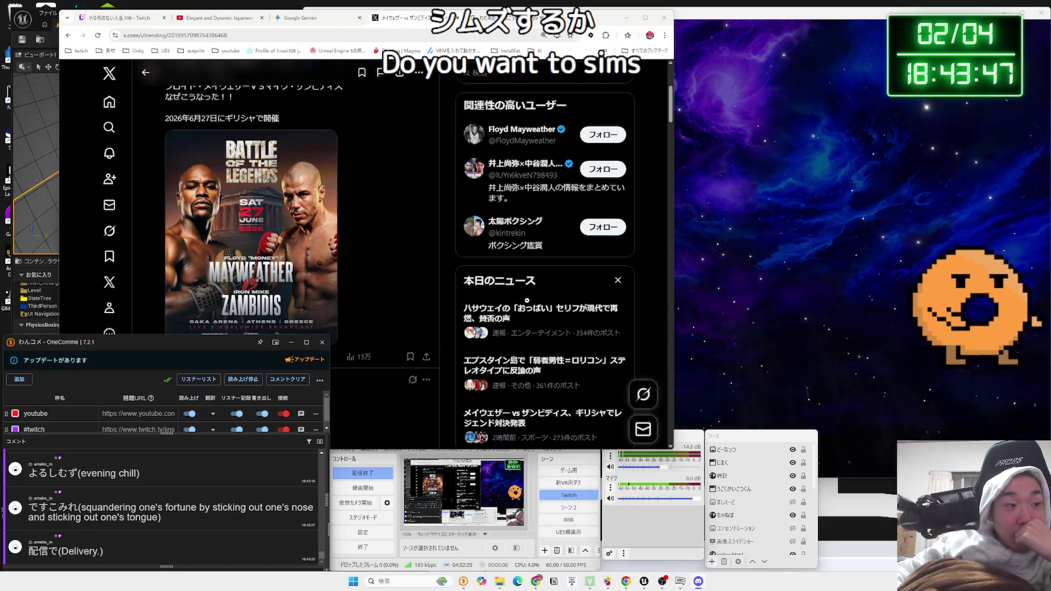
{"action": "scroll", "coordinate": [104, 467], "scroll_direction": "up", "scroll_amount": 5}
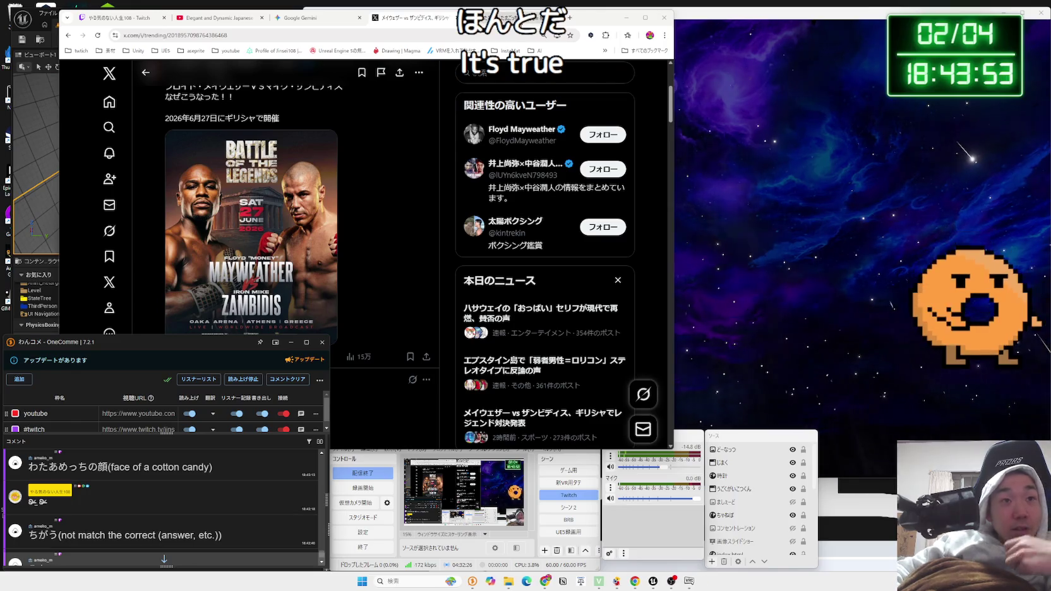
{"action": "left_click", "coordinate": [517, 17]}
- Replace the Google image search query with ラブりっち and run it
{"action": "left_click_drag", "start_coordinate": [197, 80], "coordinate": [139, 71]}
{"action": "key", "text": "BackSpace"}
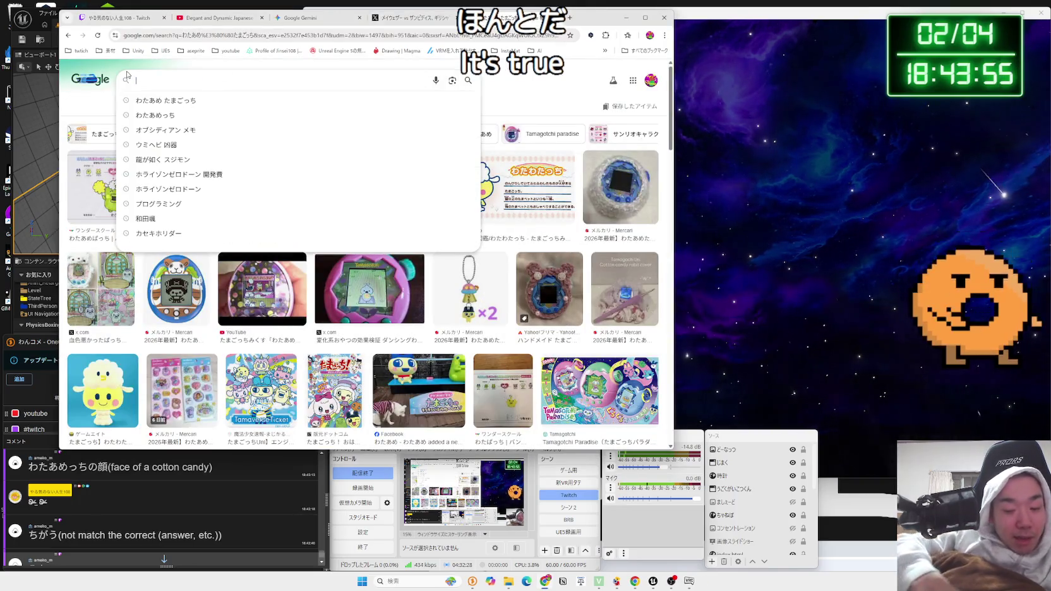
{"action": "type", "text": "らぶtchi"}
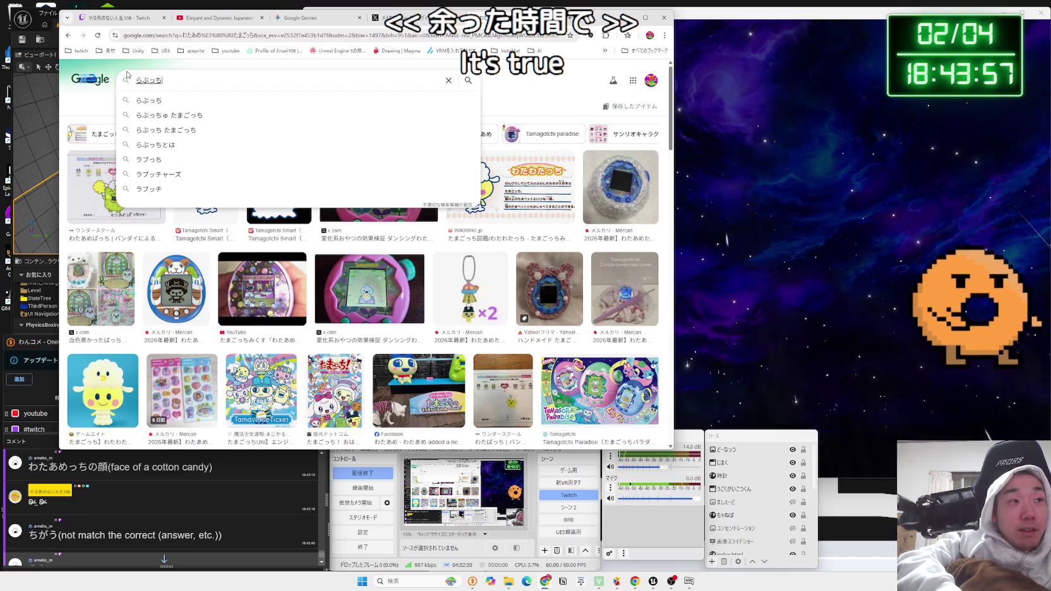
{"action": "key", "text": "BackSpace"}
{"action": "type", "text": "abur"}
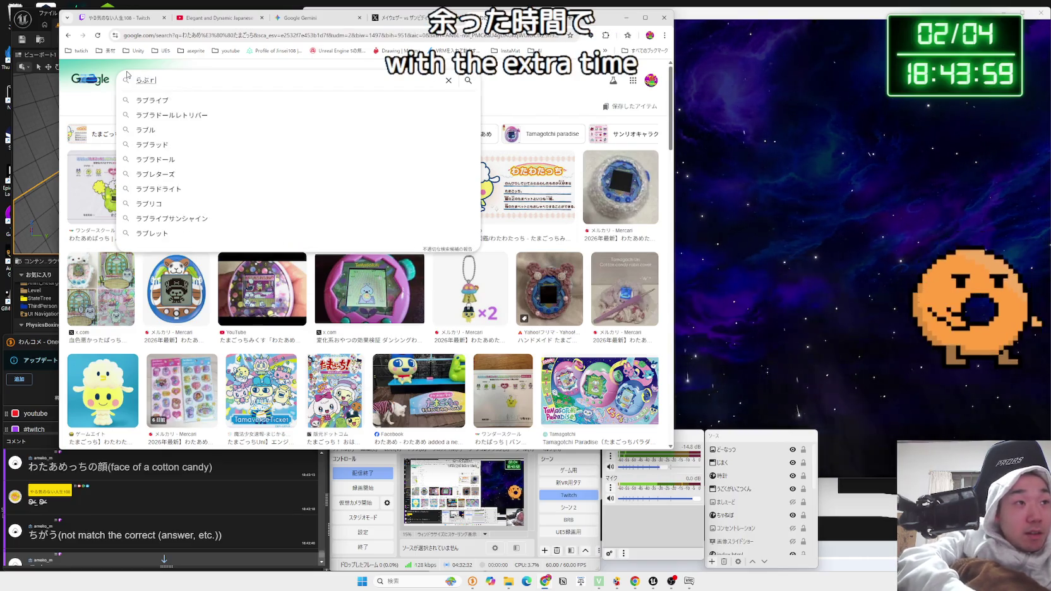
{"action": "key", "text": "space"}
{"action": "key", "text": "Return"}
{"action": "key", "text": "Return"}
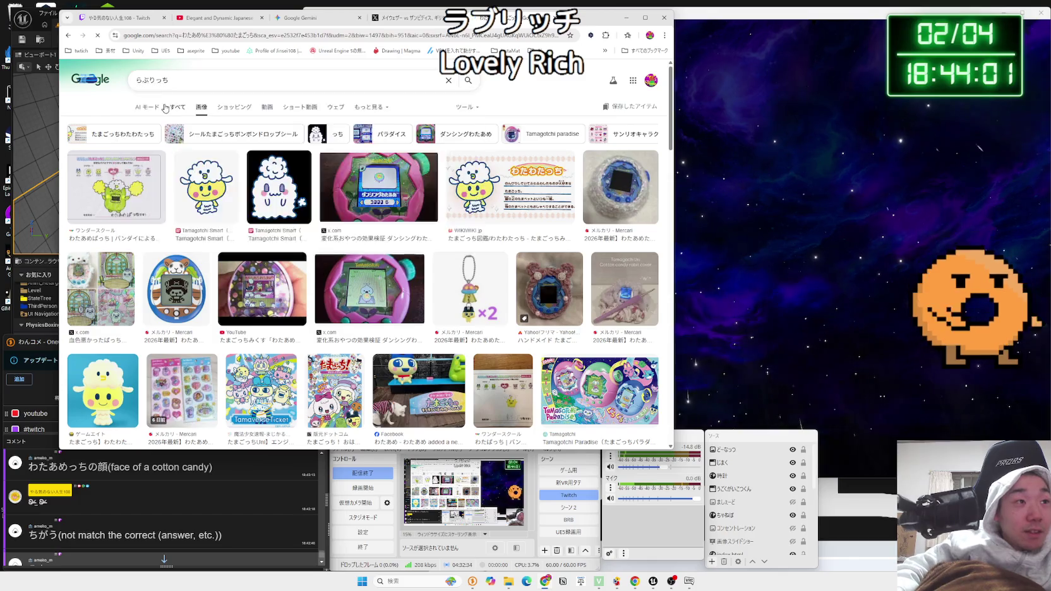
- Preview the first Tamagotchi character image, then open the X news post linked in chat
{"action": "left_click", "coordinate": [111, 191]}
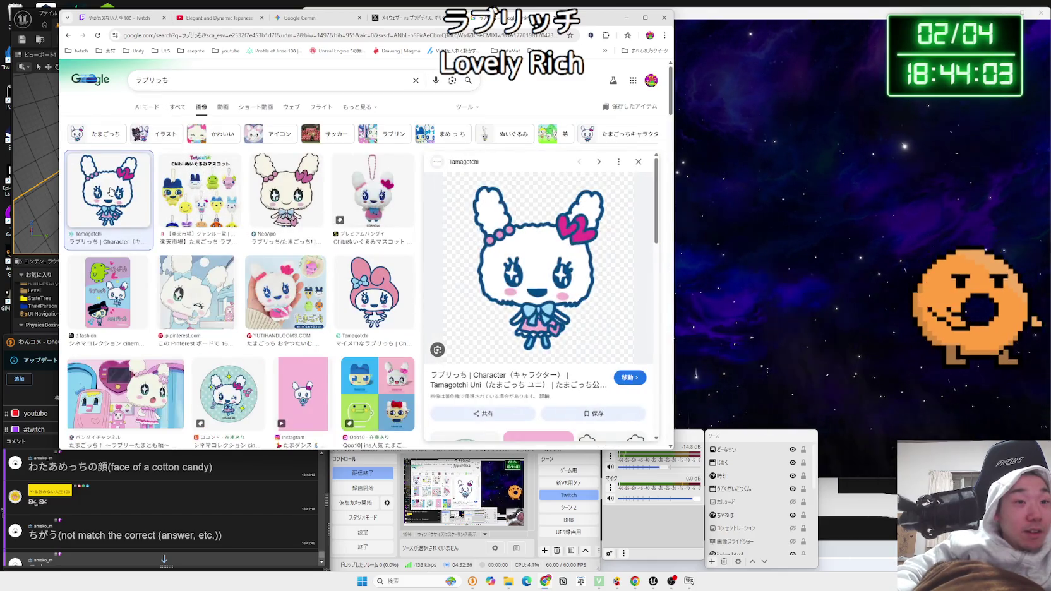
{"action": "left_click", "coordinate": [134, 510]}
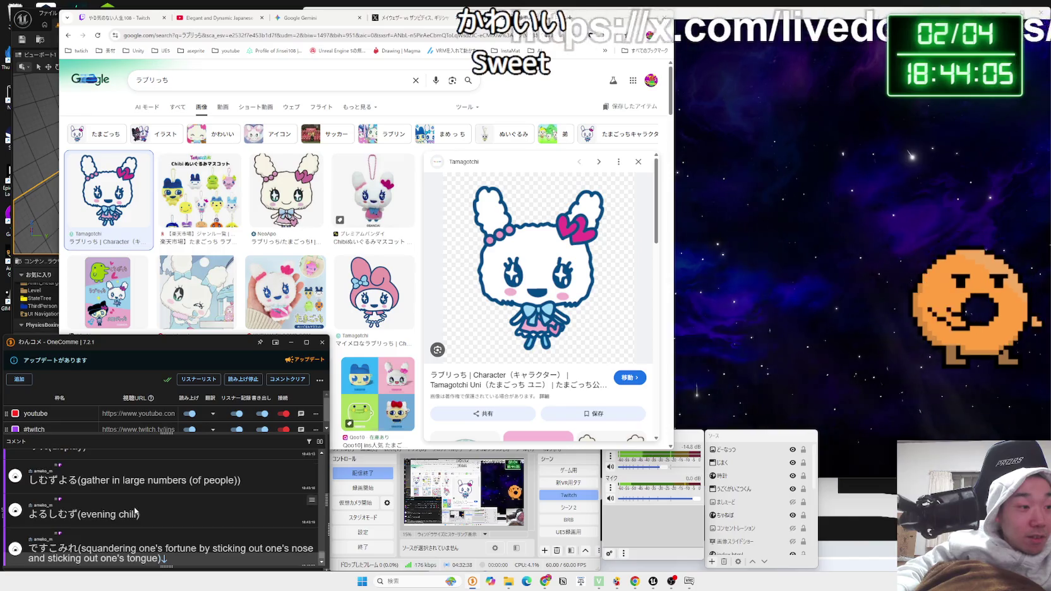
{"action": "left_click", "coordinate": [139, 535]}
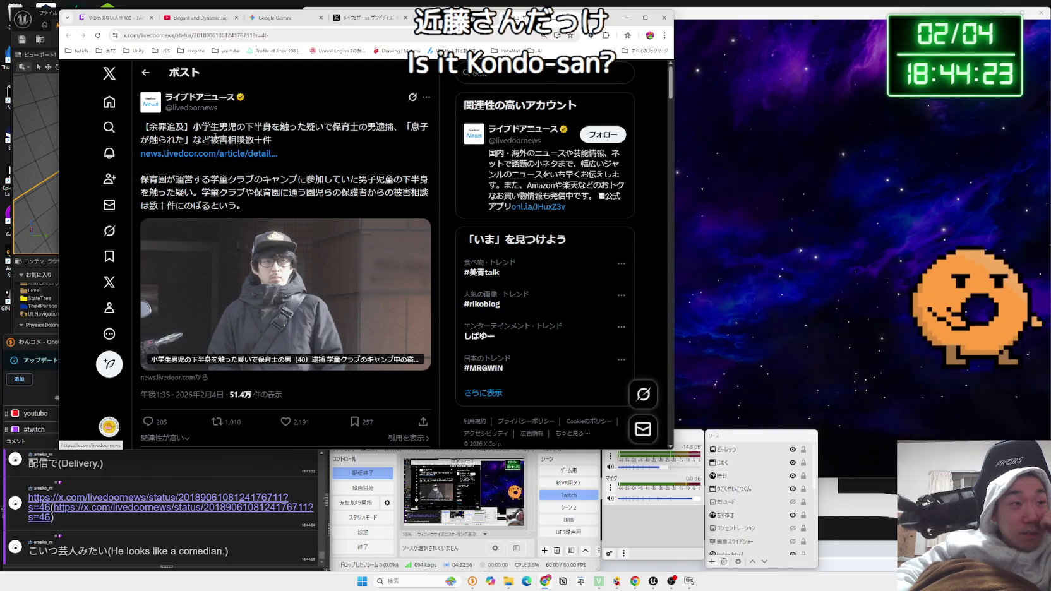
- Read through the livedoor news post, highlighting lines, then load the fortune-chart post shared in chat
{"action": "mouse_move", "coordinate": [192, 126]}
{"action": "left_mouse_down"}
{"action": "mouse_move", "coordinate": [429, 140]}
{"action": "mouse_move", "coordinate": [275, 134]}
{"action": "left_mouse_up"}
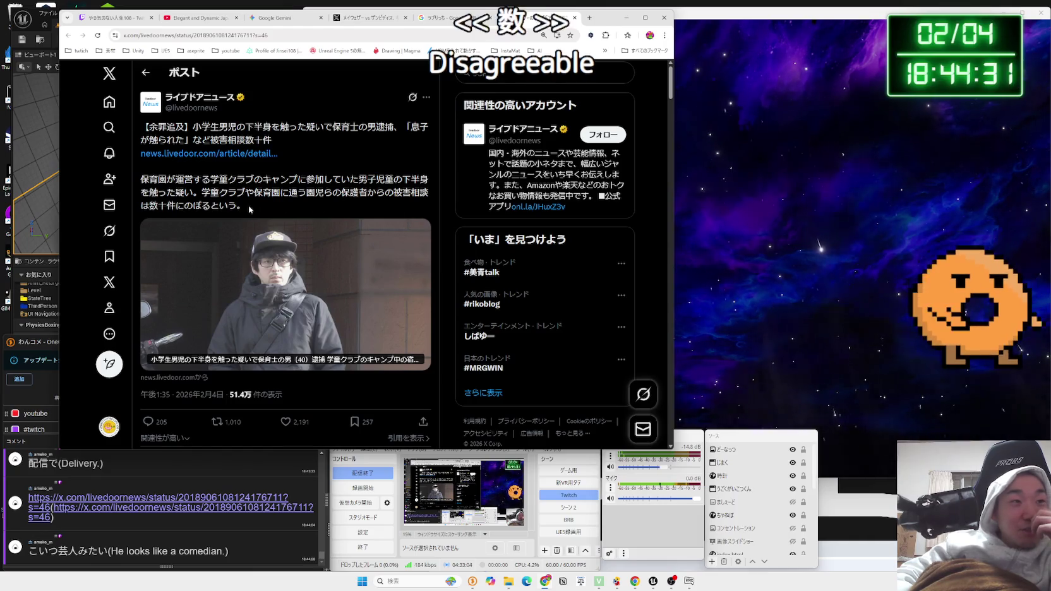
{"action": "mouse_move", "coordinate": [249, 210]}
{"action": "left_mouse_down"}
{"action": "mouse_move", "coordinate": [272, 195]}
{"action": "mouse_move", "coordinate": [142, 178]}
{"action": "mouse_move", "coordinate": [250, 205]}
{"action": "left_mouse_up"}
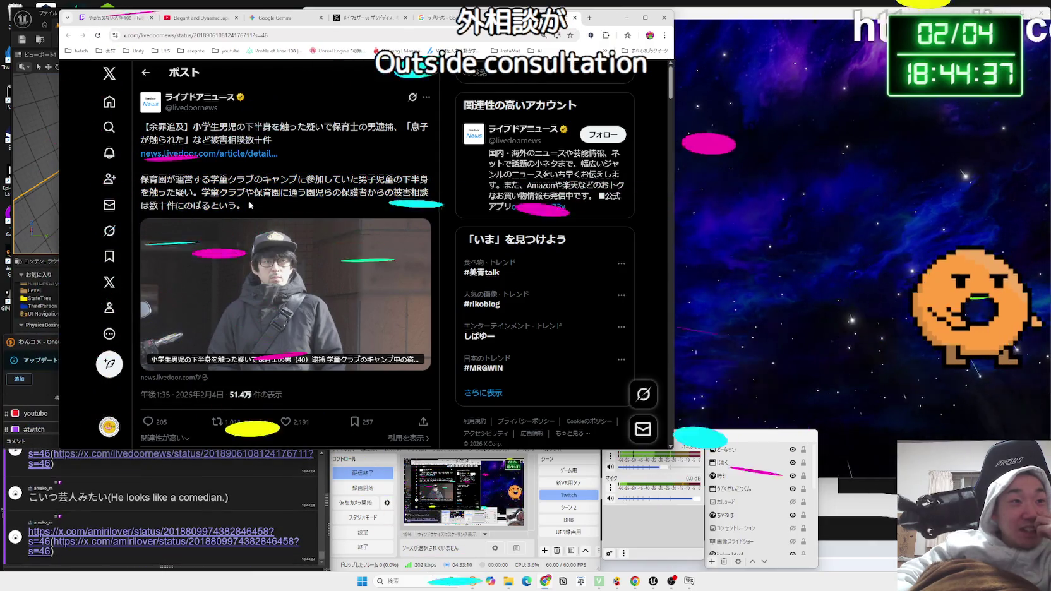
{"action": "key", "text": "F5"}
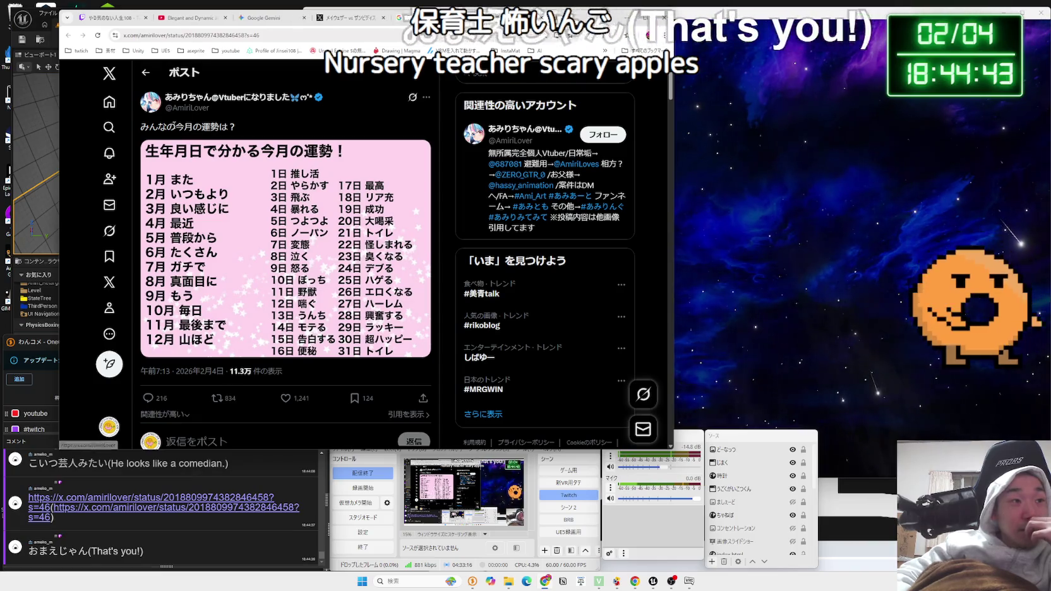
- Skim the fortune-chart post and its replies, then close it to return to the Mayweather vs Zambidis post
{"action": "left_click_drag", "start_coordinate": [176, 126], "coordinate": [213, 127]}
{"action": "left_click", "coordinate": [232, 124]}
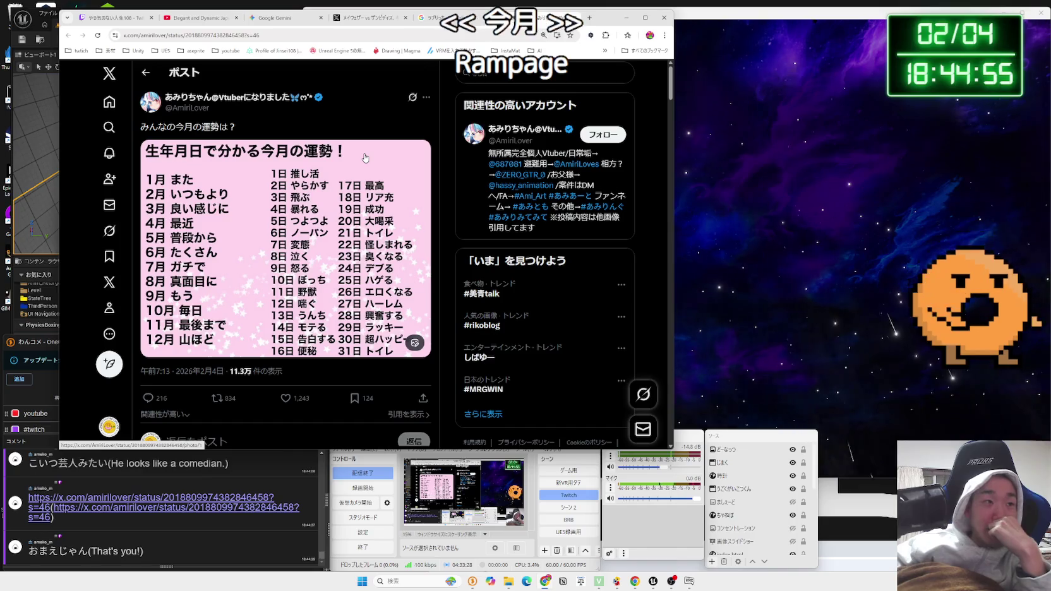
{"action": "scroll", "coordinate": [365, 158], "scroll_direction": "down", "scroll_amount": 3}
{"action": "scroll", "coordinate": [365, 158], "scroll_direction": "up", "scroll_amount": 3}
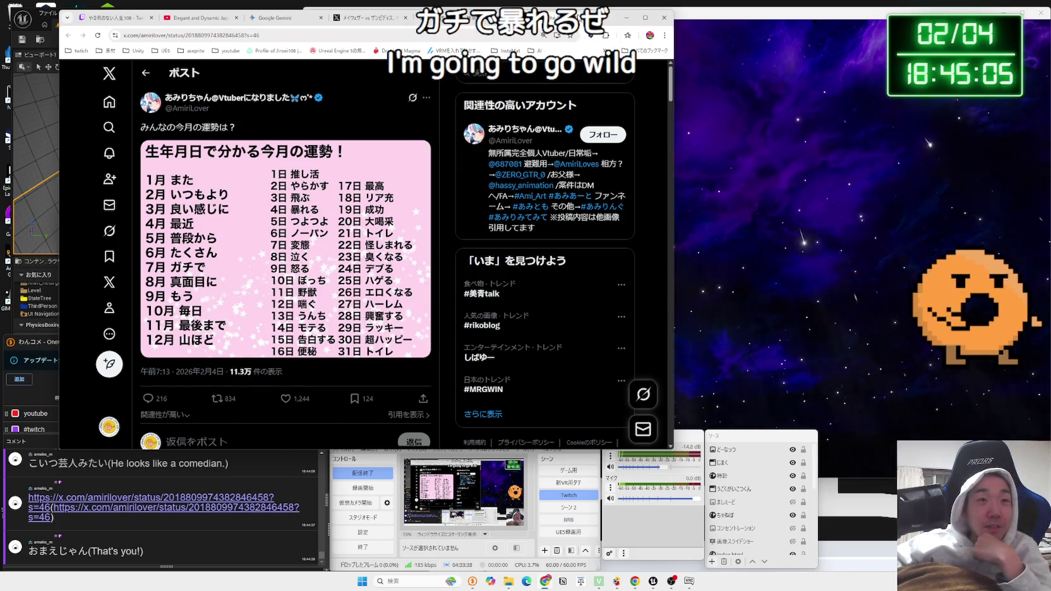
{"action": "key", "text": "ctrl+w"}
{"action": "key", "text": "ctrl+w"}
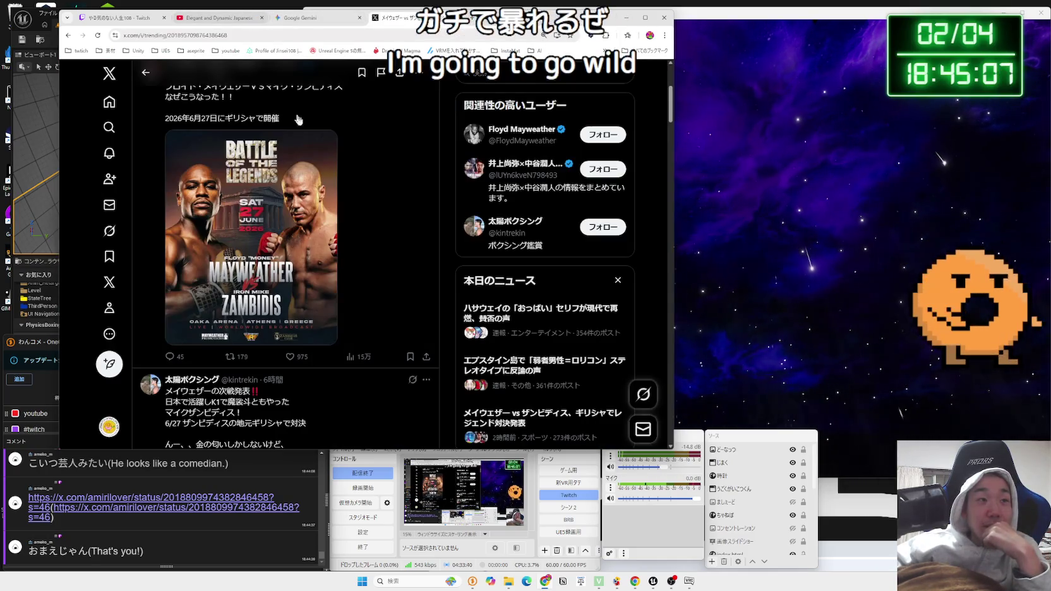
- Switch to the Unreal Editor and playtest Map_PurPleStage2 with the robot character
{"action": "scroll", "coordinate": [299, 120], "scroll_direction": "down", "scroll_amount": 2}
{"action": "left_click", "coordinate": [126, 20]}
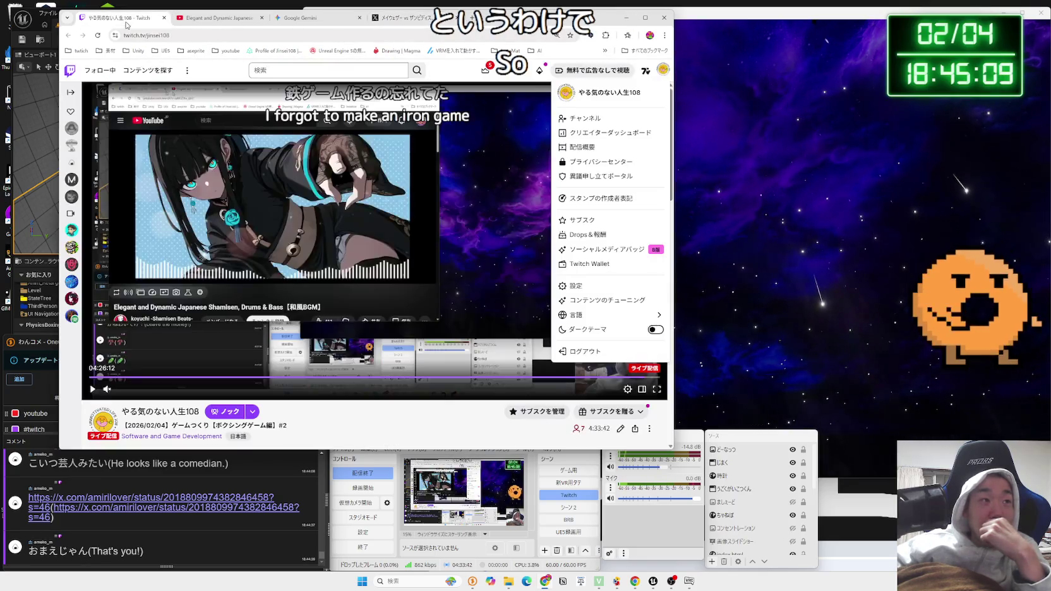
{"action": "key", "text": "alt+Tab"}
{"action": "key", "text": "alt+space"}
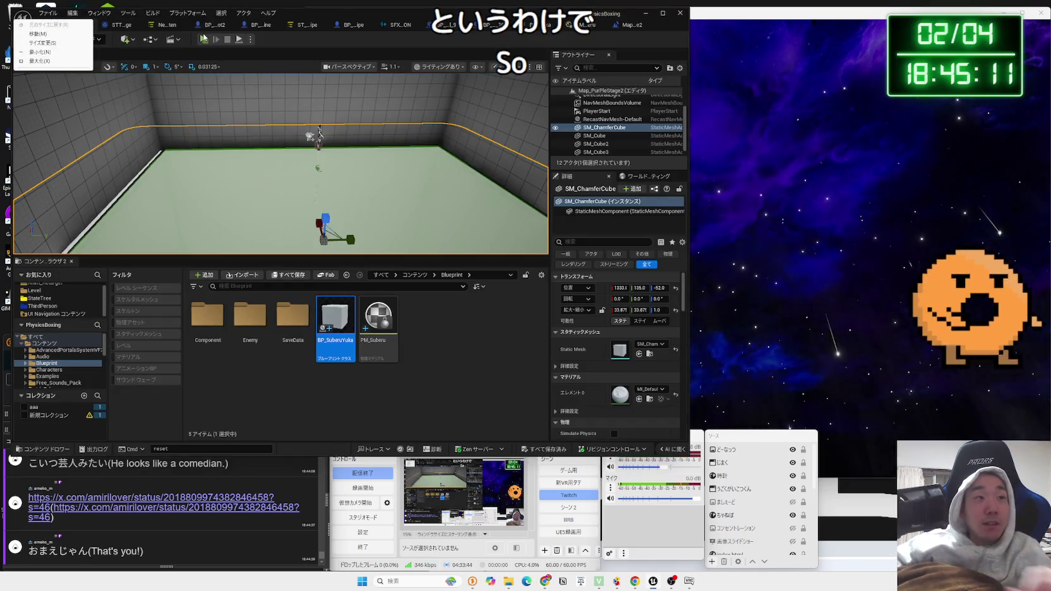
{"action": "key", "text": "Escape"}
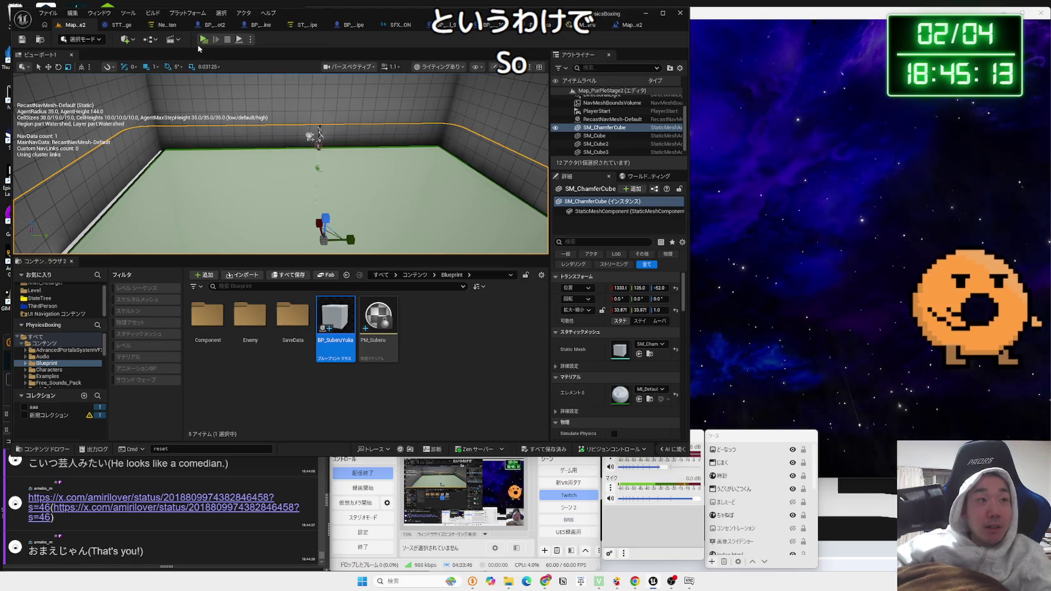
{"action": "left_click", "coordinate": [202, 40]}
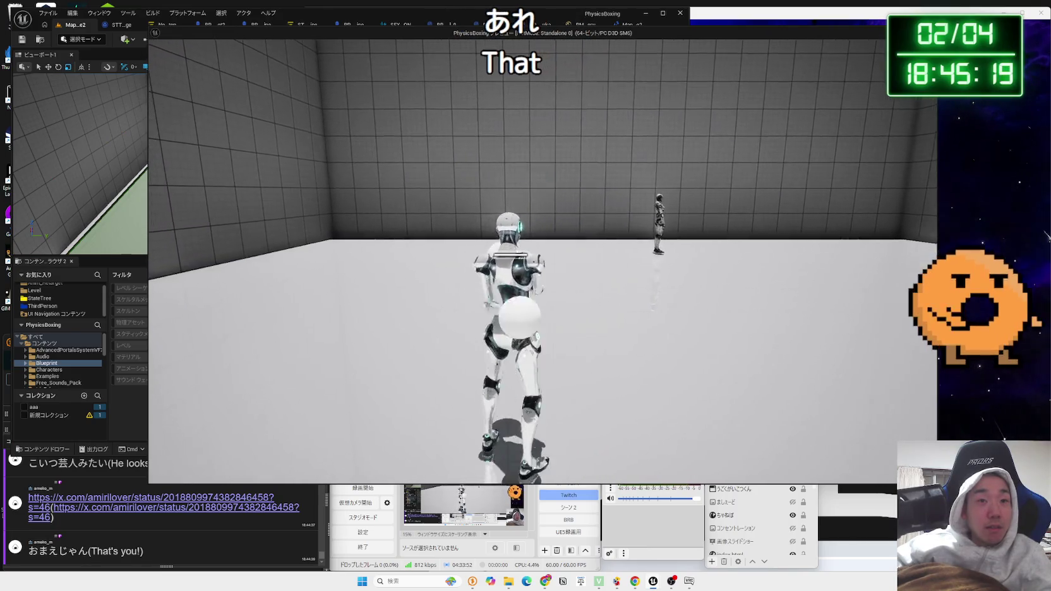
{"action": "key", "text": "Escape"}
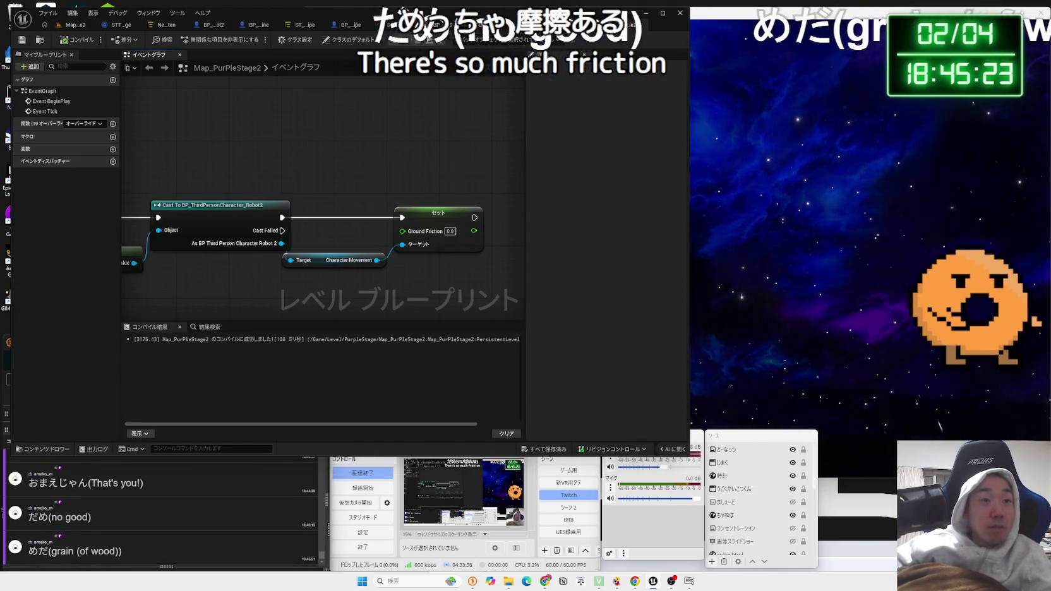
- Search the Character Movement action menu for 'frict', then cancel without adding a node
{"action": "mouse_move", "coordinate": [422, 215]}
{"action": "left_mouse_down"}
{"action": "mouse_move", "coordinate": [372, 190]}
{"action": "mouse_move", "coordinate": [392, 190]}
{"action": "left_mouse_up"}
{"action": "left_click_drag", "start_coordinate": [325, 235], "coordinate": [374, 252]}
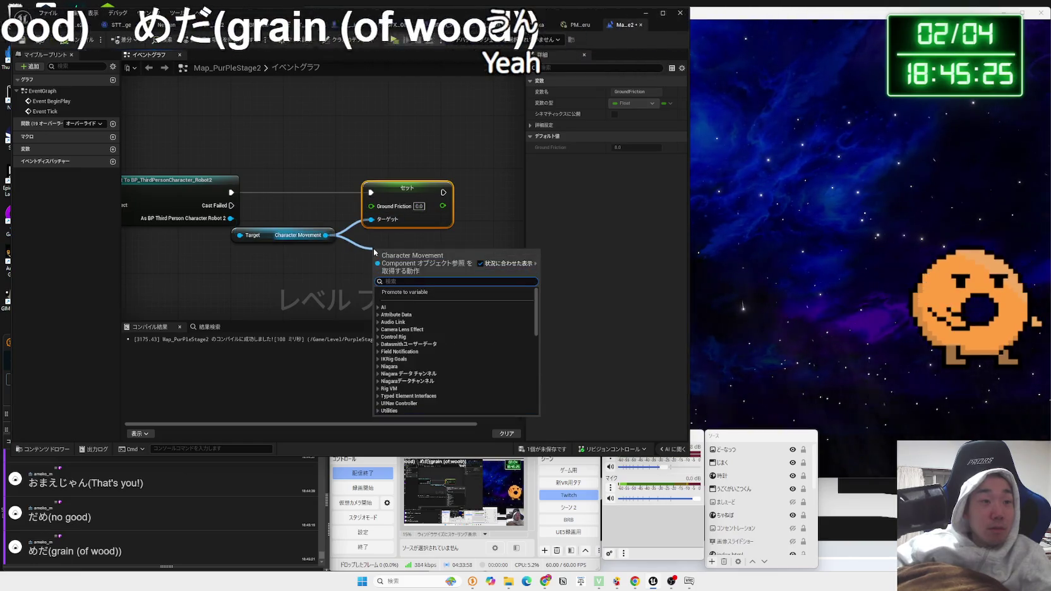
{"action": "type", "text": "friction"}
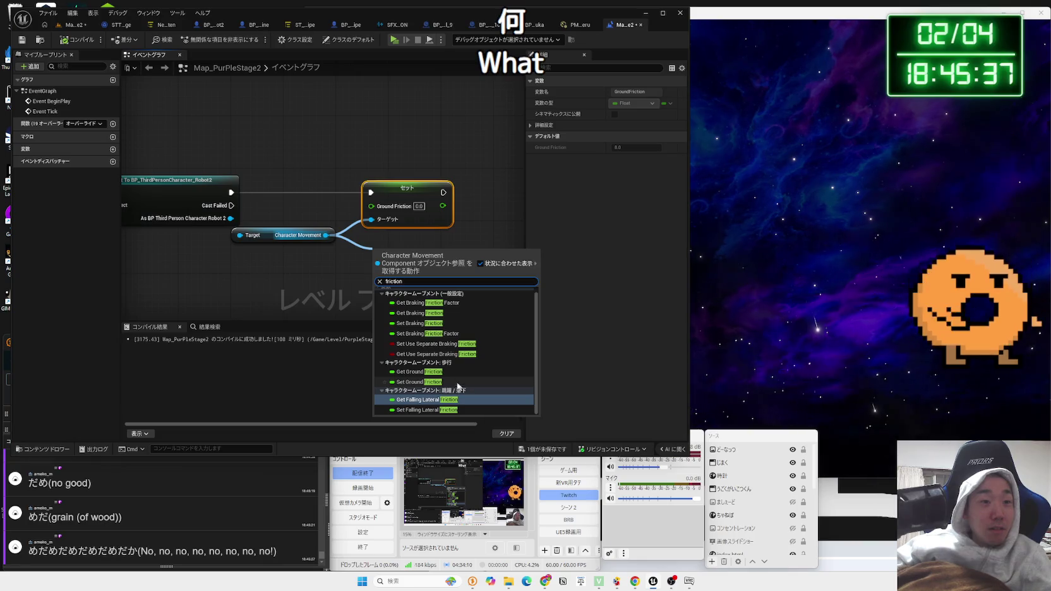
{"action": "left_click", "coordinate": [257, 189]}
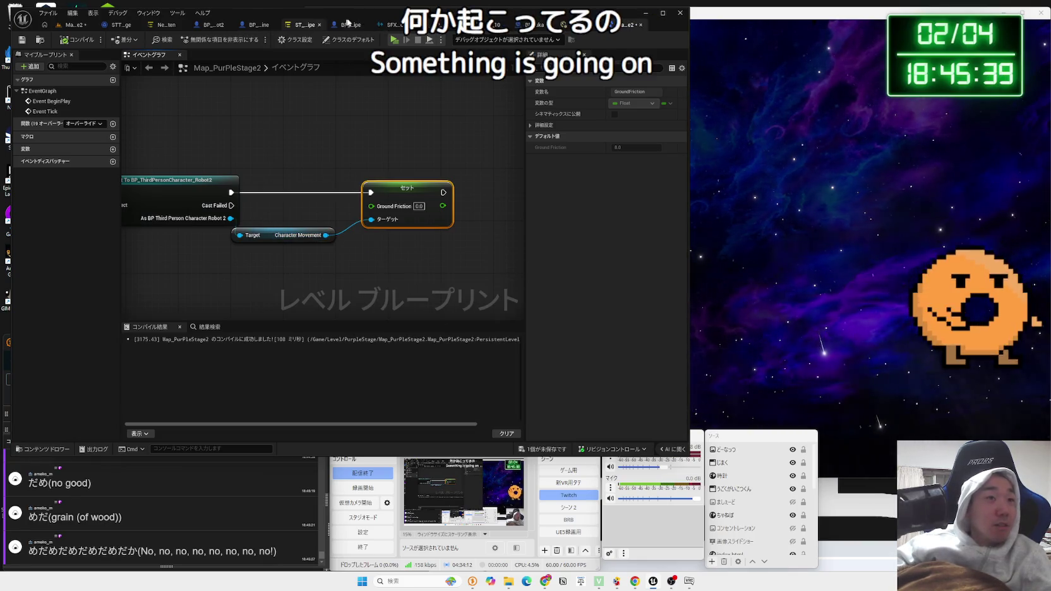
- Close the StateTree, BP_Enemy_Snipe, SFX cue, BP_Portal_9, BP_Portal_10, BP_SuberuYuka and physical material tabs
{"action": "left_click", "coordinate": [216, 25]}
{"action": "left_click", "coordinate": [293, 27]}
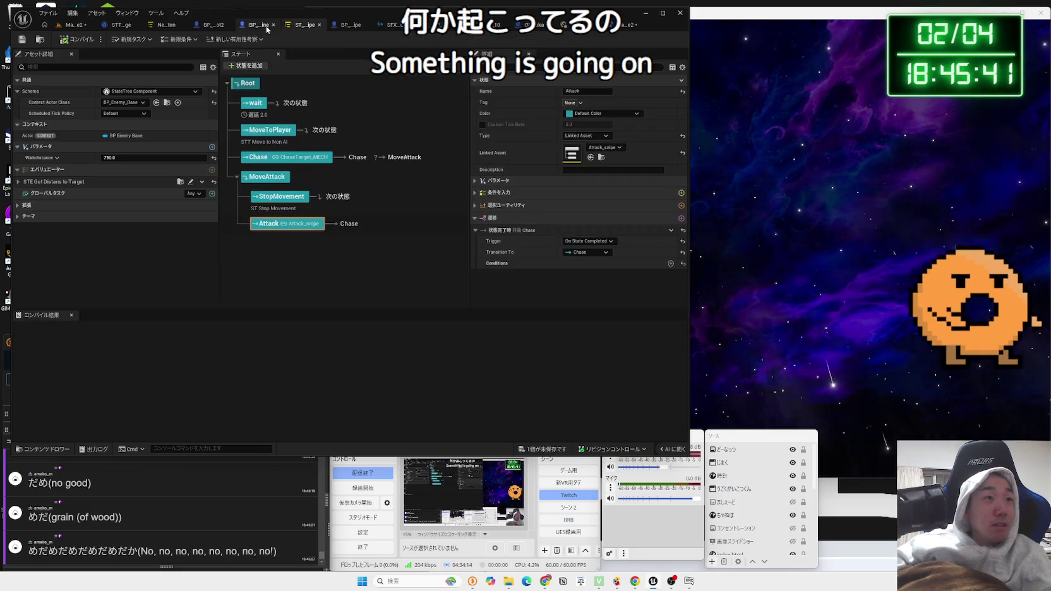
{"action": "left_click", "coordinate": [320, 27]}
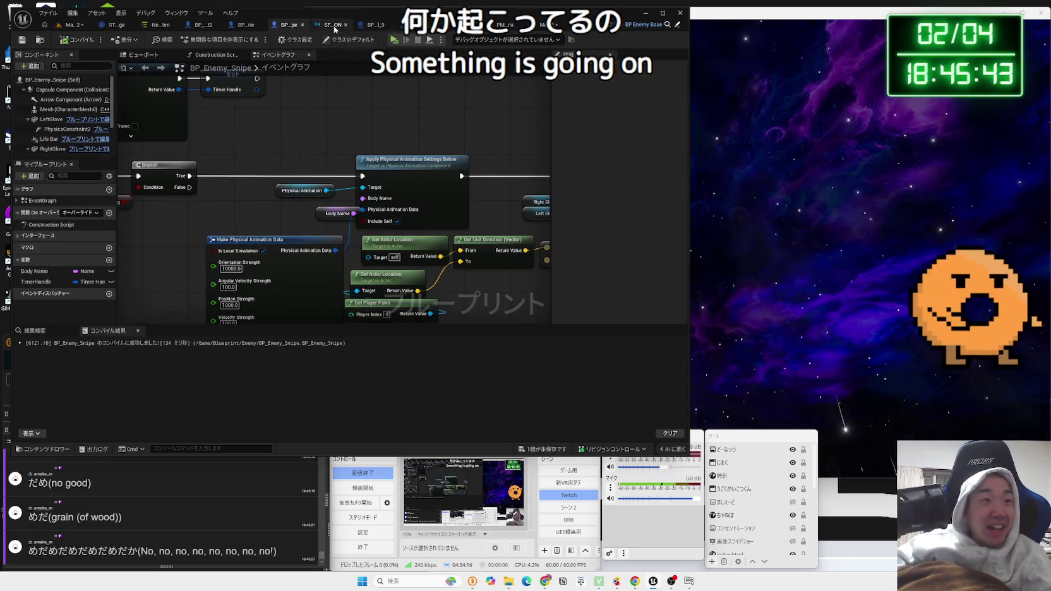
{"action": "left_click", "coordinate": [335, 28]}
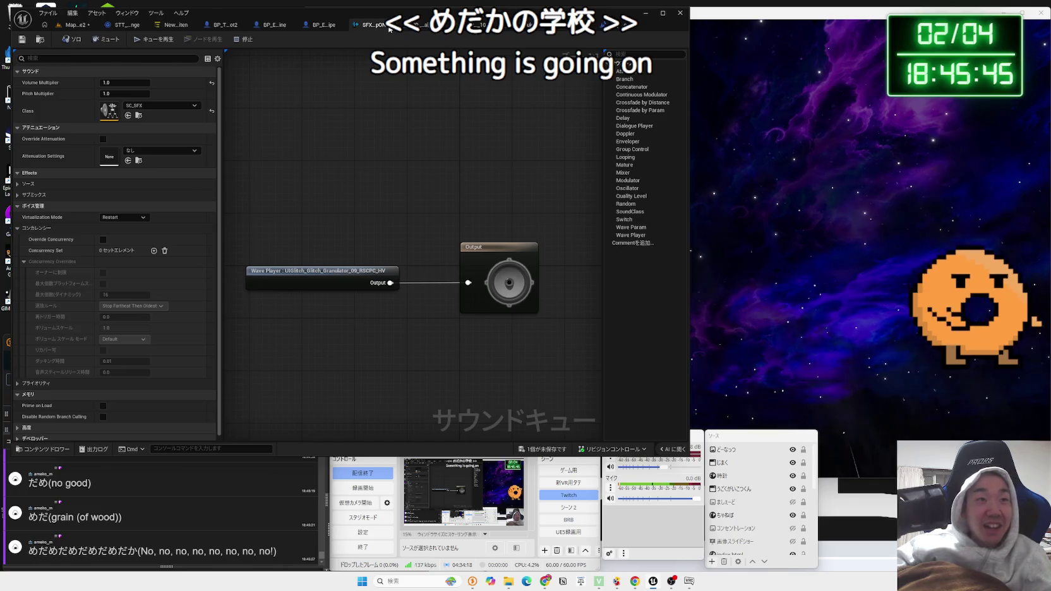
{"action": "left_click", "coordinate": [389, 28]}
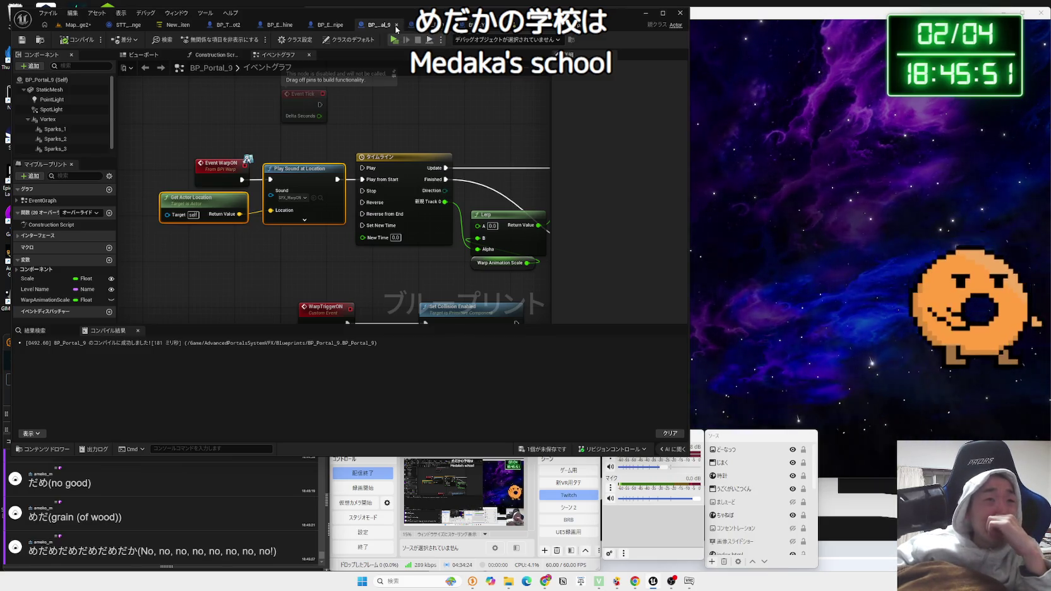
{"action": "left_click", "coordinate": [396, 25]}
{"action": "left_click", "coordinate": [399, 27]}
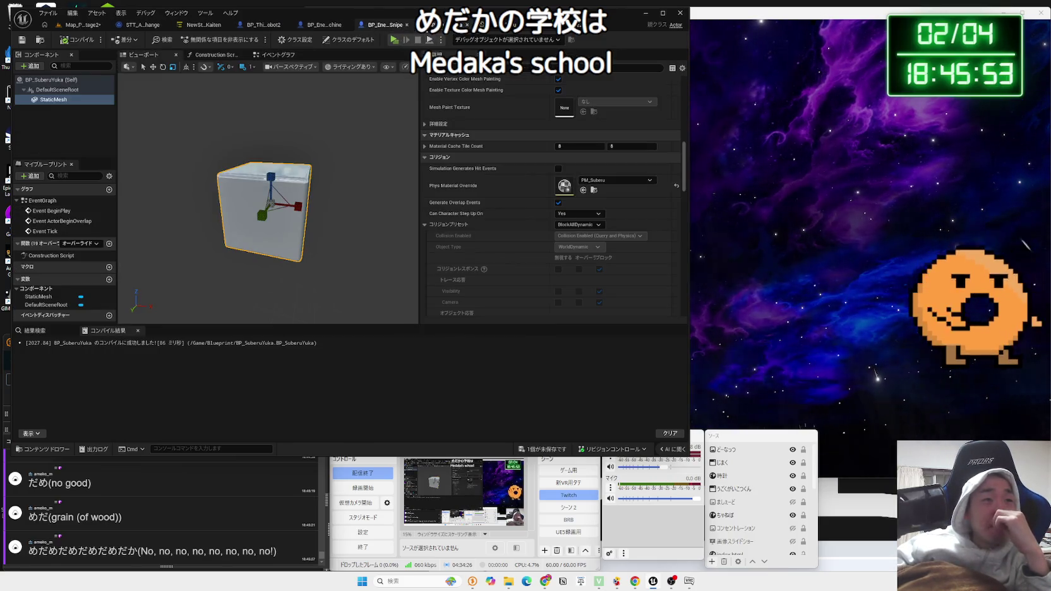
{"action": "left_click", "coordinate": [465, 25]}
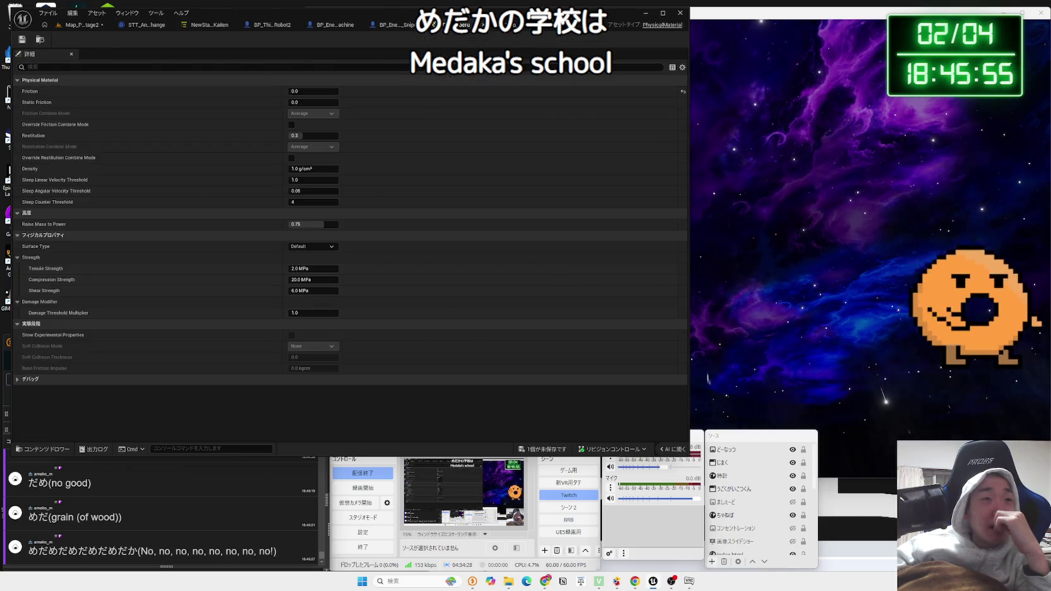
{"action": "left_click", "coordinate": [467, 26]}
- Close BP_Enemy_Snipe, glance at the state trees, and open BP_ThirdPersonCharacter_Robot2
{"action": "left_click", "coordinate": [524, 27]}
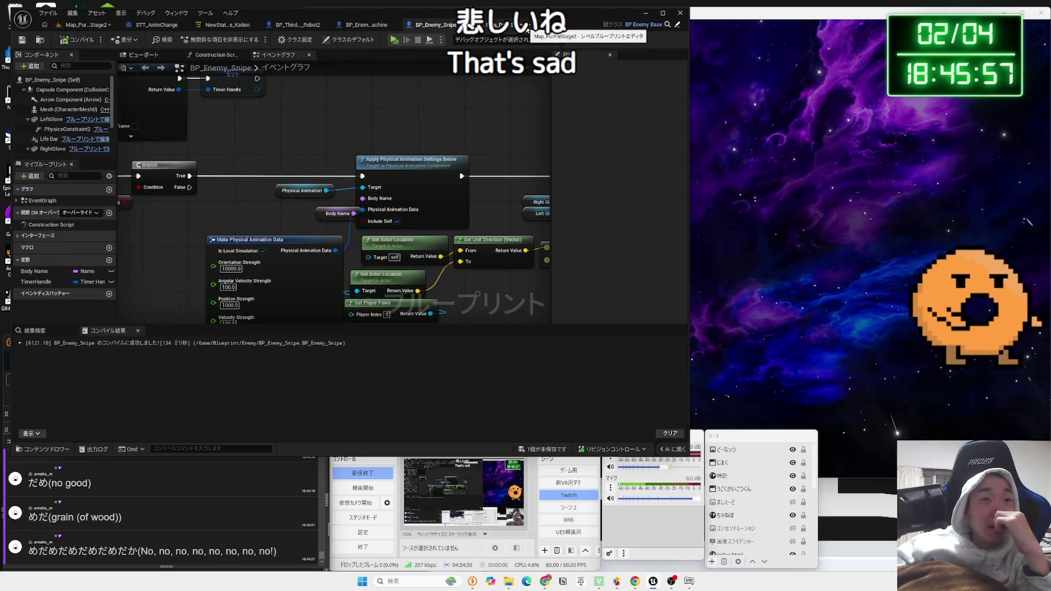
{"action": "left_click", "coordinate": [461, 25]}
{"action": "left_click", "coordinate": [421, 29]}
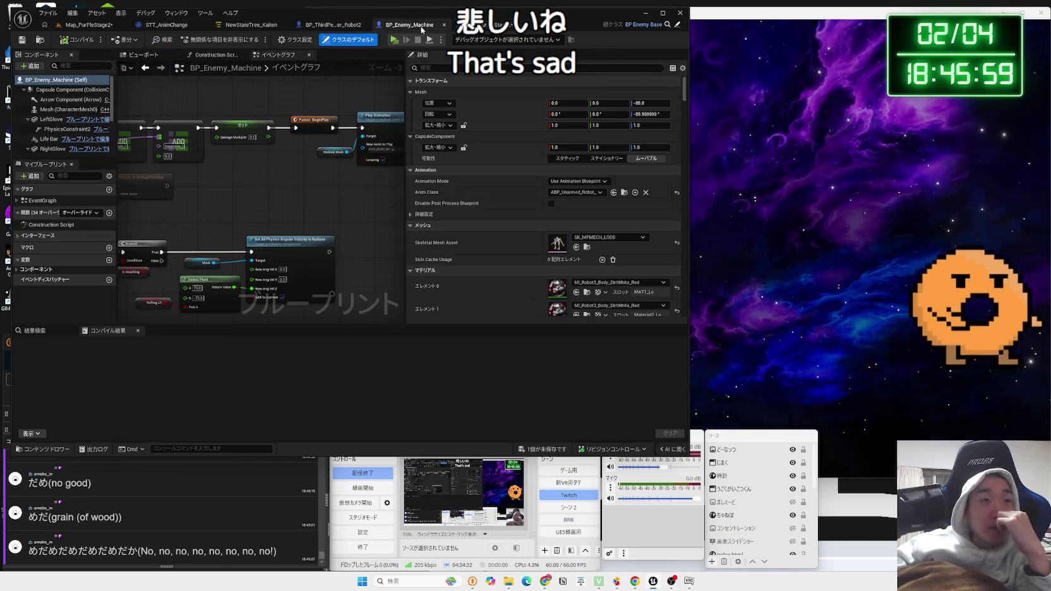
{"action": "left_click", "coordinate": [358, 26]}
{"action": "left_click", "coordinate": [169, 26]}
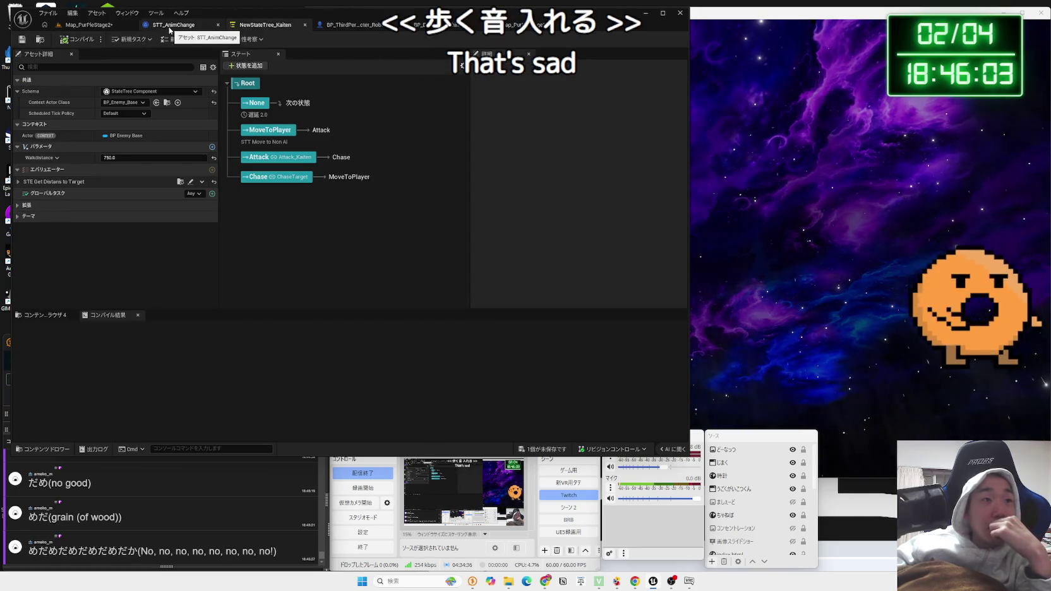
{"action": "left_click", "coordinate": [234, 25]}
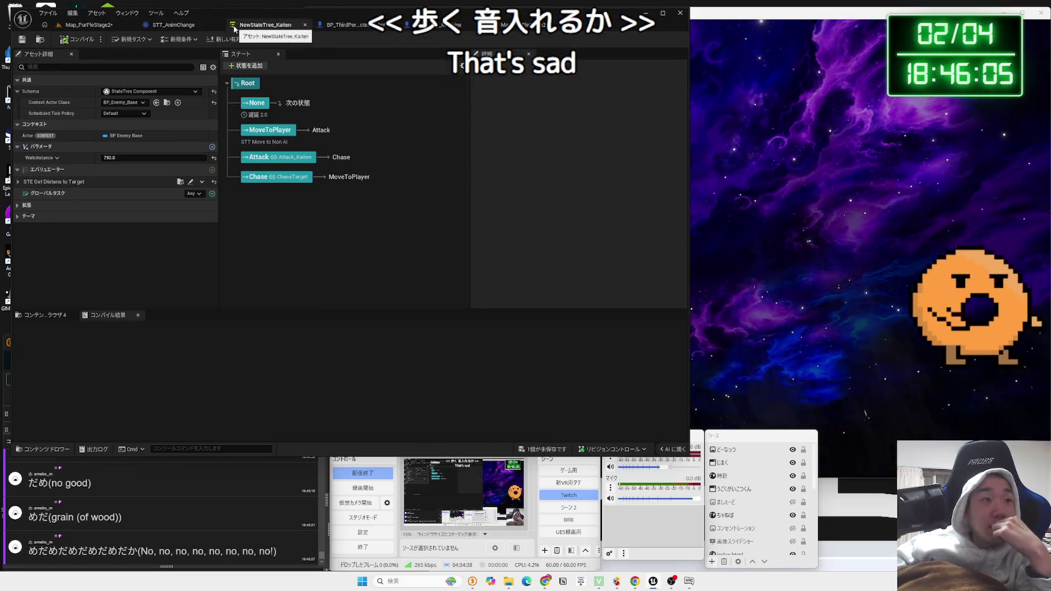
{"action": "left_click", "coordinate": [330, 27]}
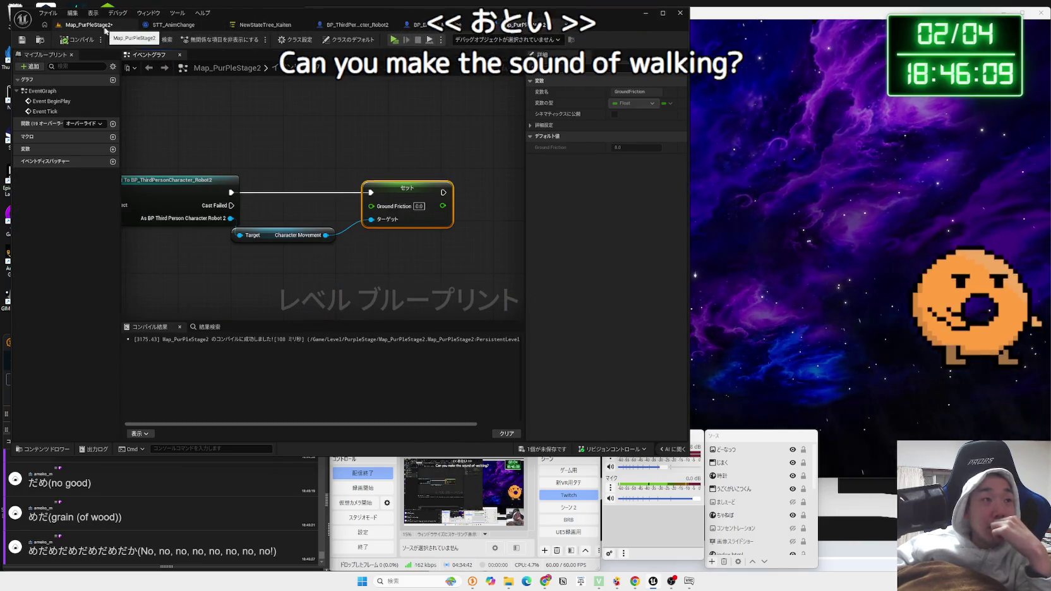
{"action": "left_click", "coordinate": [335, 28]}
- Collapse RightGlove and inspect HealthComponent: Max Health 20000.0, Current Health 0.0
{"action": "scroll", "coordinate": [321, 197], "scroll_direction": "down", "scroll_amount": 3}
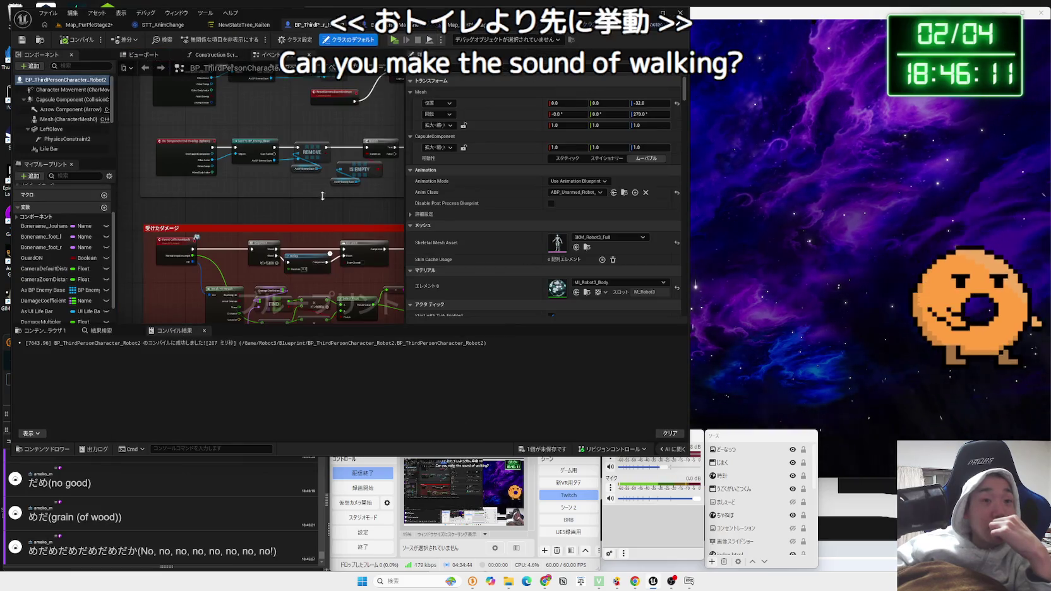
{"action": "scroll", "coordinate": [543, 223], "scroll_direction": "down", "scroll_amount": 2}
{"action": "scroll", "coordinate": [543, 223], "scroll_direction": "down", "scroll_amount": 5}
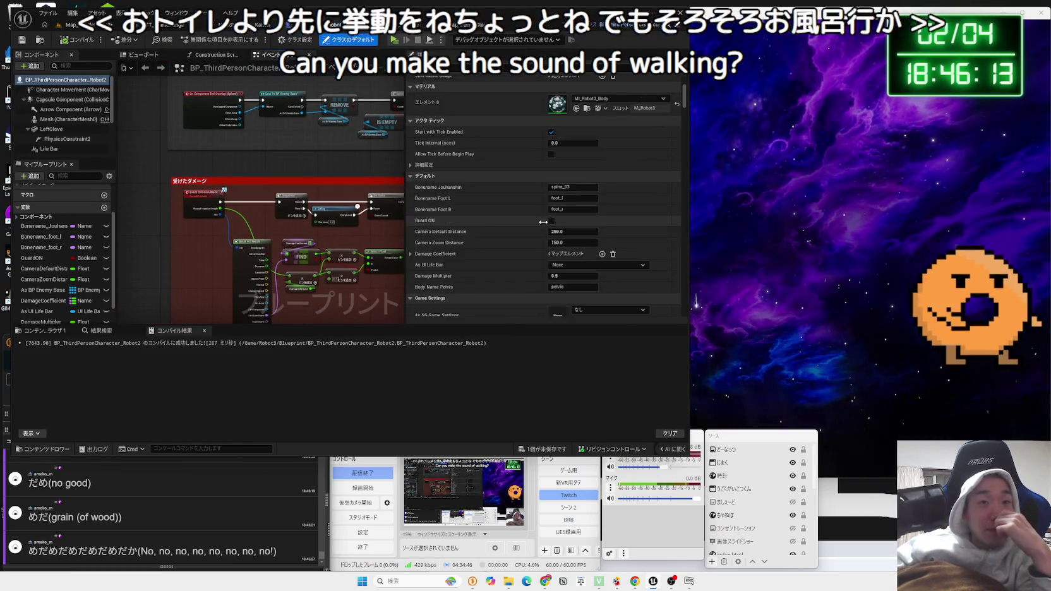
{"action": "scroll", "coordinate": [543, 222], "scroll_direction": "down", "scroll_amount": 3}
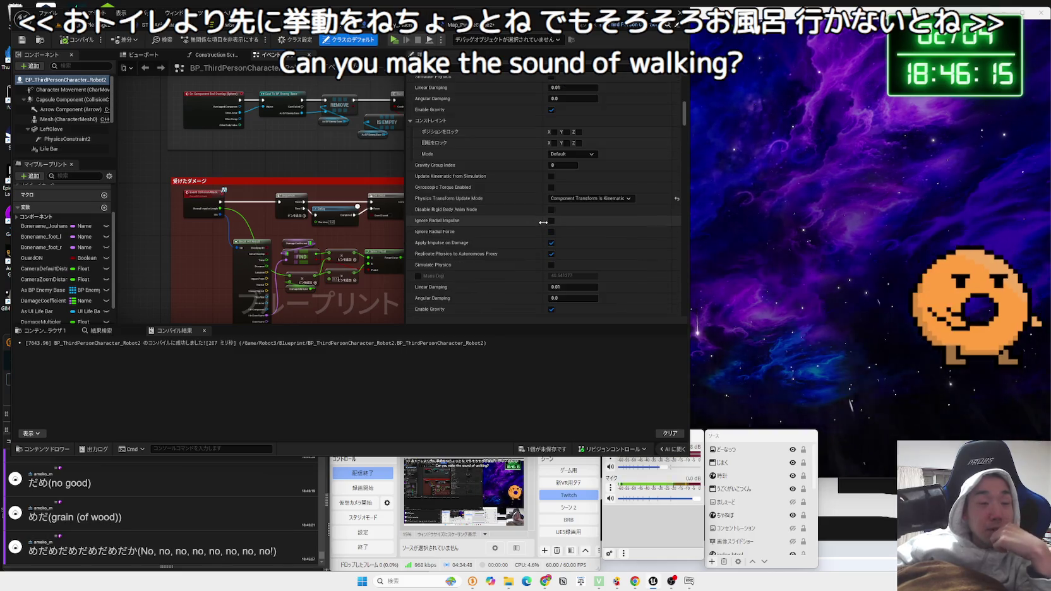
{"action": "scroll", "coordinate": [543, 223], "scroll_direction": "up", "scroll_amount": 10}
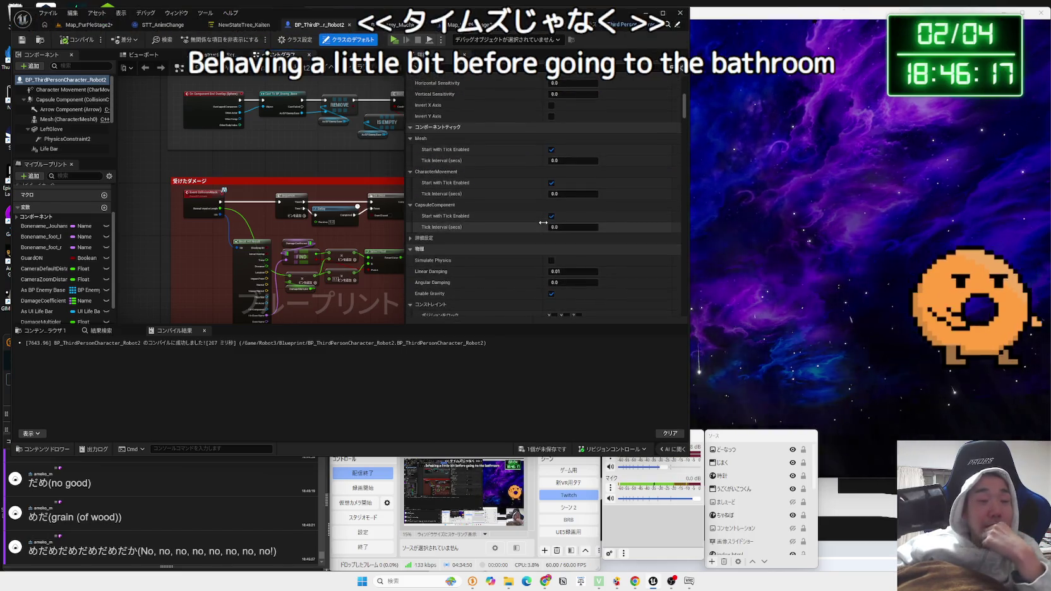
{"action": "scroll", "coordinate": [543, 222], "scroll_direction": "down", "scroll_amount": 6}
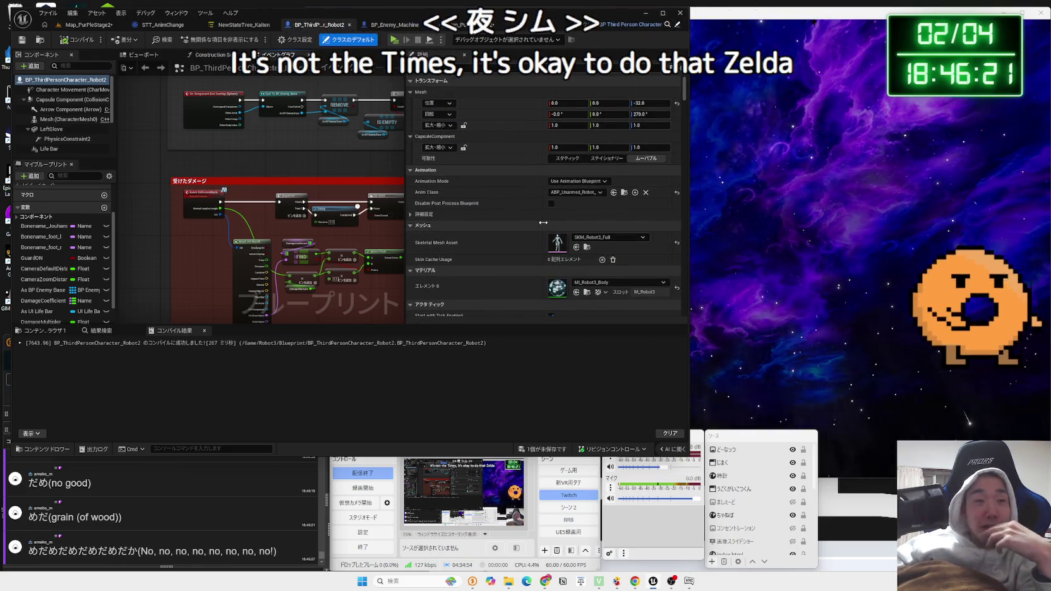
{"action": "scroll", "coordinate": [76, 139], "scroll_direction": "down", "scroll_amount": 3}
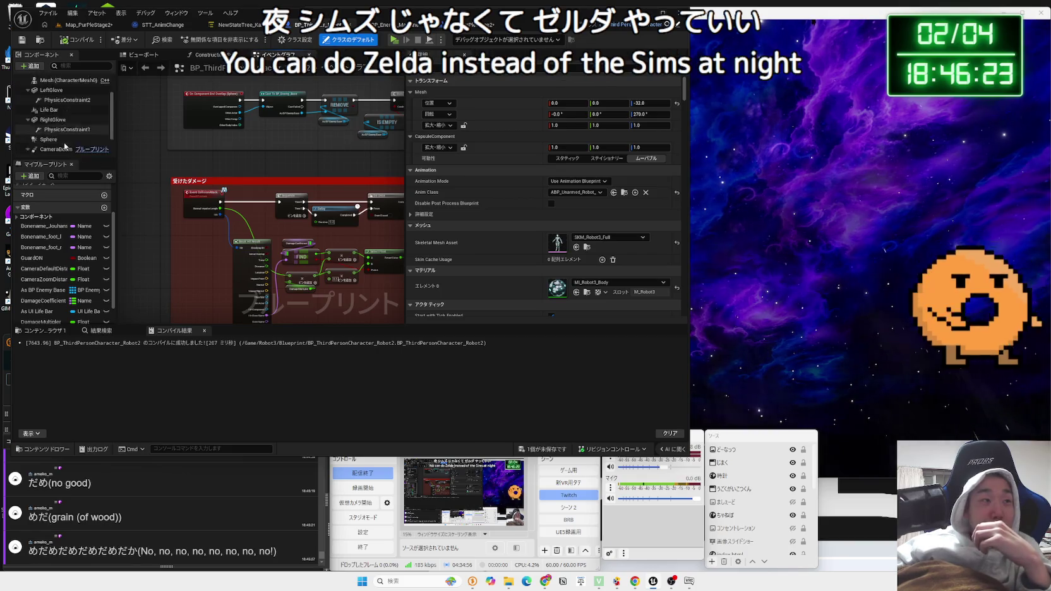
{"action": "left_click", "coordinate": [28, 107]}
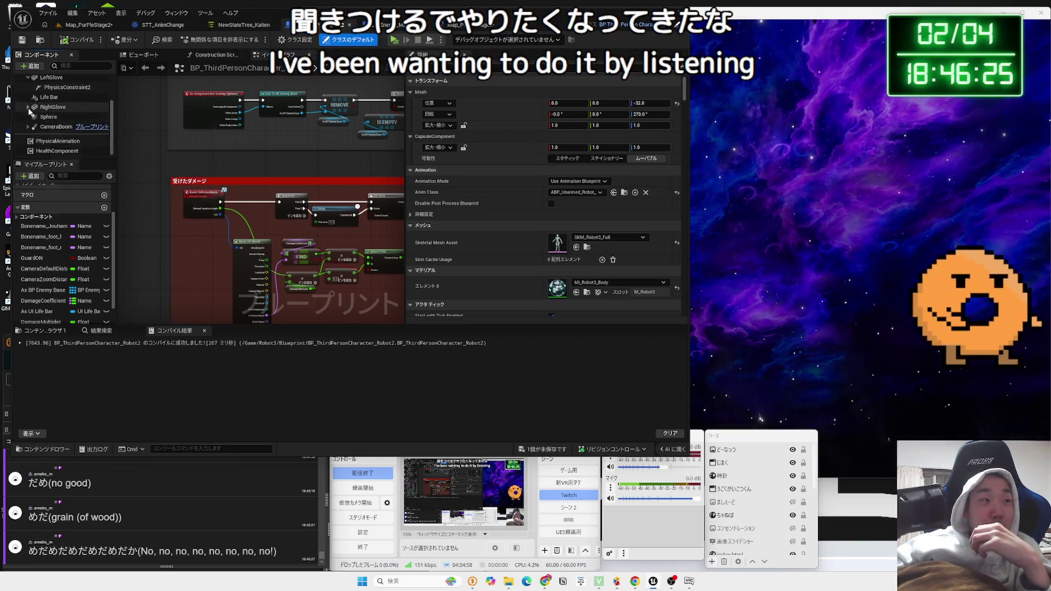
{"action": "left_click", "coordinate": [55, 151]}
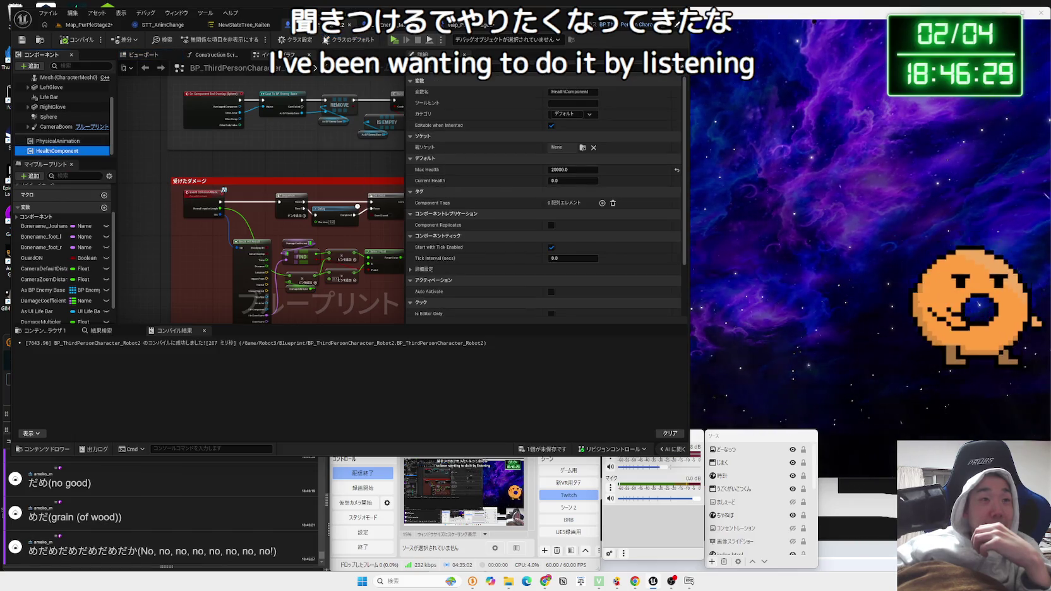
{"action": "scroll", "coordinate": [282, 157], "scroll_direction": "down", "scroll_amount": 3}
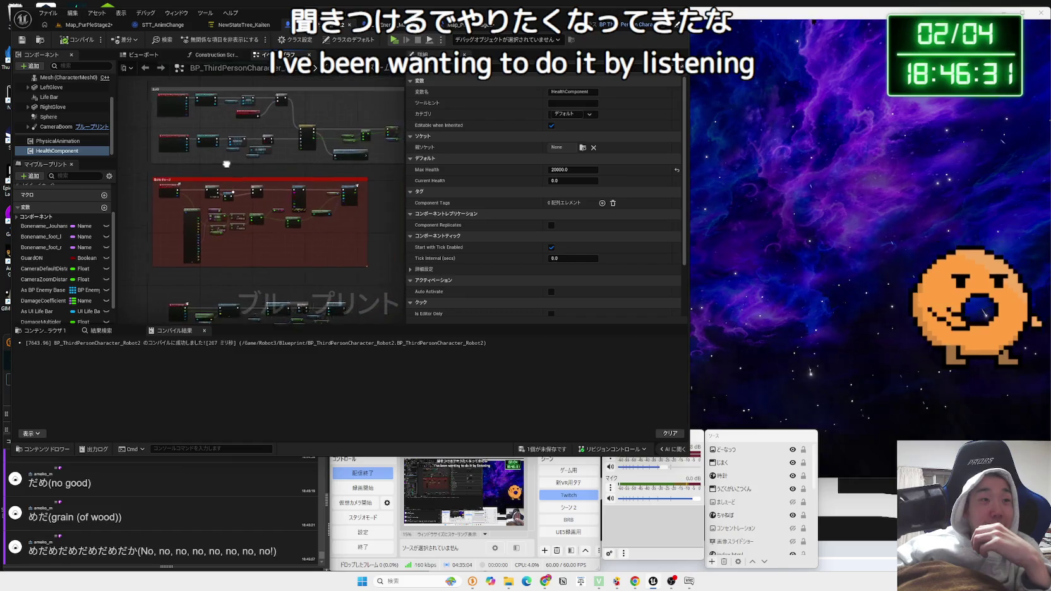
{"action": "scroll", "coordinate": [207, 167], "scroll_direction": "down", "scroll_amount": 2}
{"action": "left_click_drag", "start_coordinate": [207, 167], "coordinate": [244, 84]}
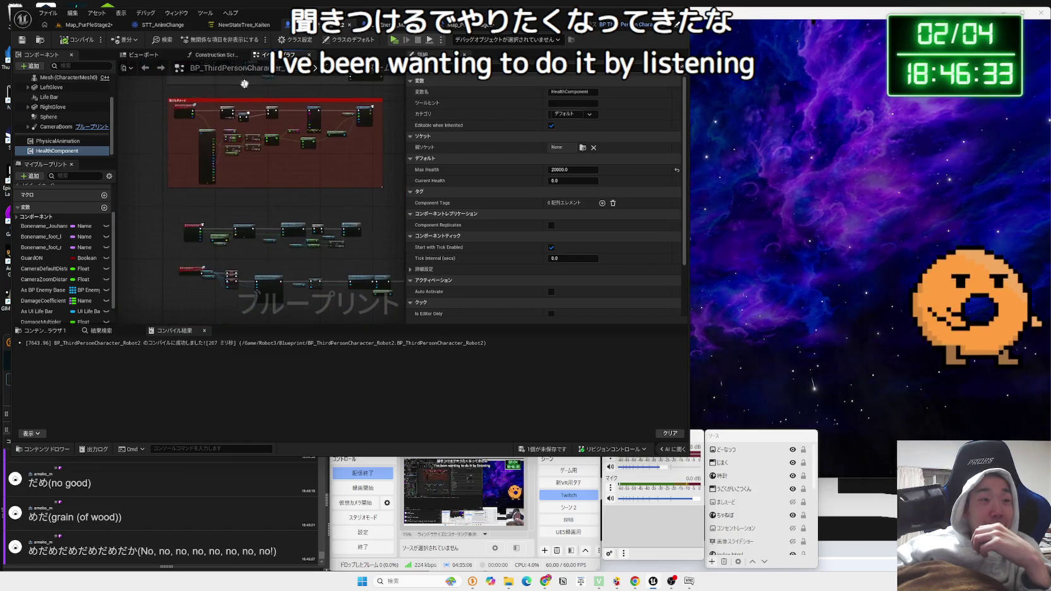
{"action": "left_click_drag", "start_coordinate": [251, 189], "coordinate": [258, 148]}
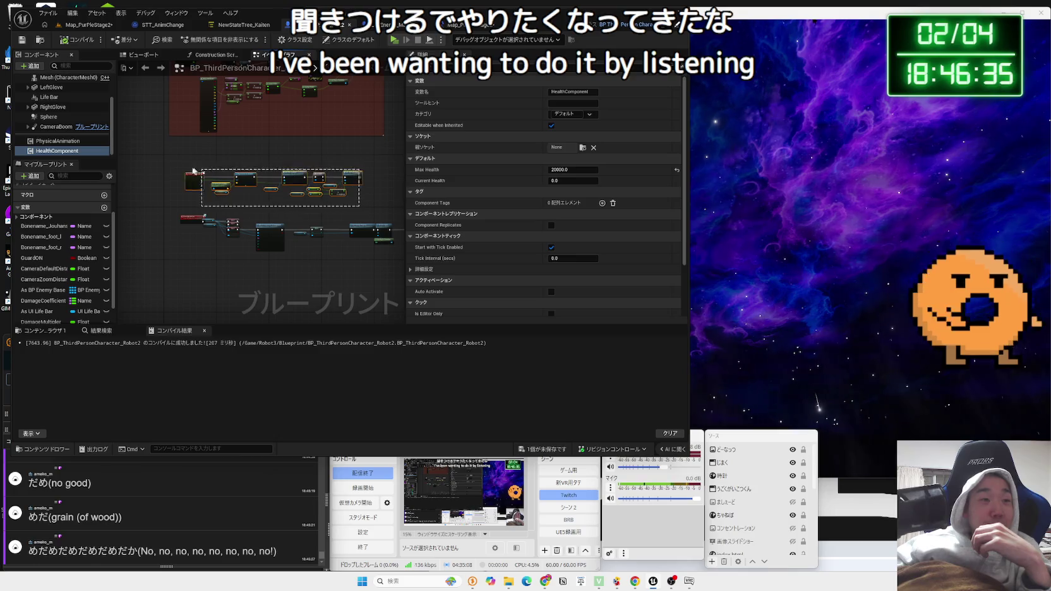
{"action": "left_click_drag", "start_coordinate": [193, 170], "coordinate": [193, 158]}
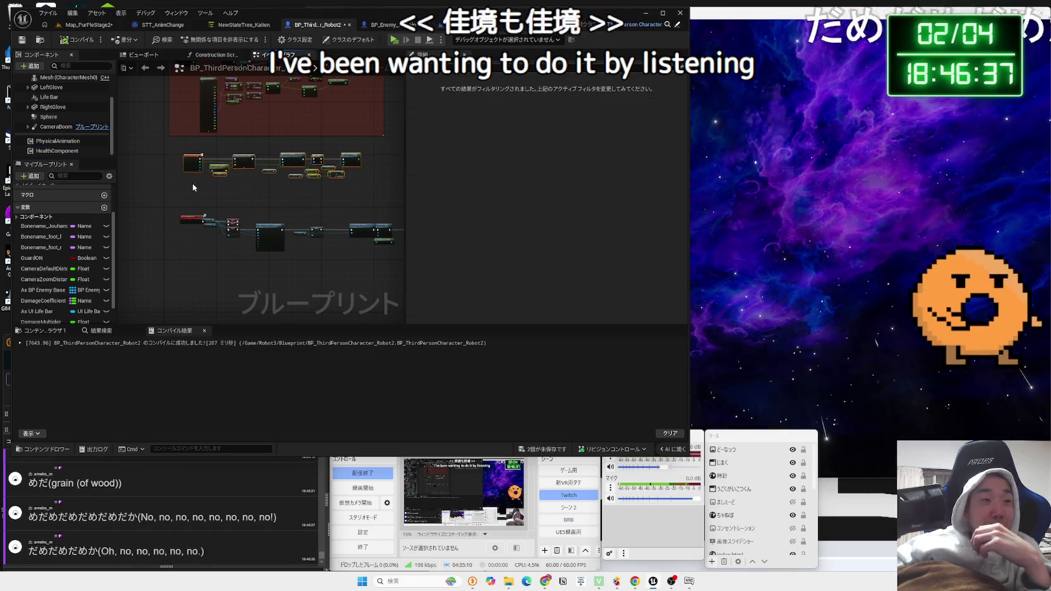
{"action": "mouse_move", "coordinate": [176, 197]}
{"action": "left_mouse_down"}
{"action": "mouse_move", "coordinate": [375, 235]}
{"action": "mouse_move", "coordinate": [392, 278]}
{"action": "mouse_move", "coordinate": [389, 253]}
{"action": "mouse_move", "coordinate": [170, 266]}
{"action": "left_mouse_up"}
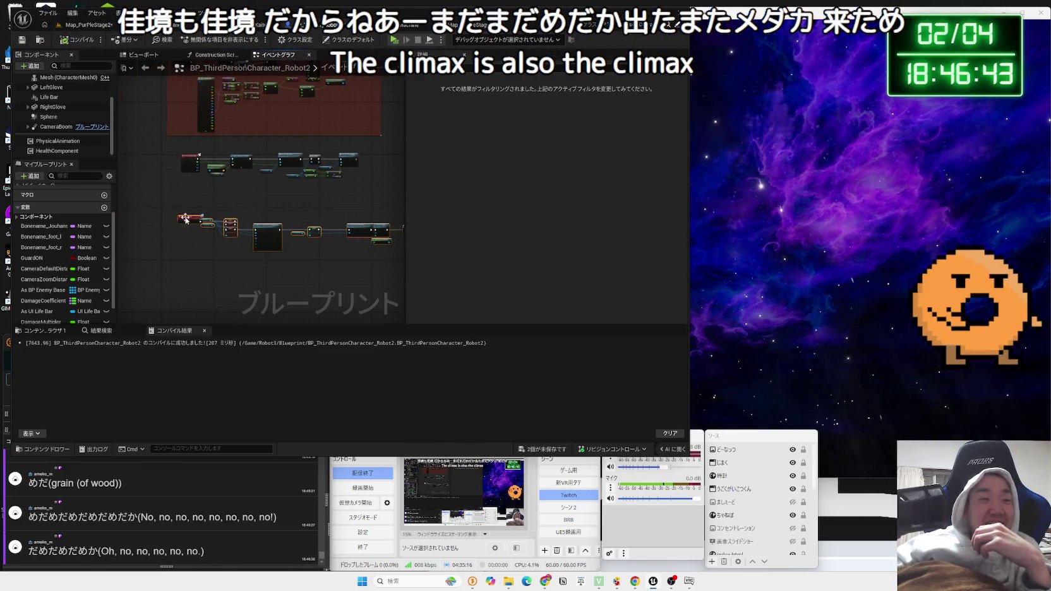
{"action": "mouse_move", "coordinate": [186, 219]}
{"action": "left_mouse_down"}
{"action": "mouse_move", "coordinate": [186, 198]}
{"action": "mouse_move", "coordinate": [205, 251]}
{"action": "mouse_move", "coordinate": [268, 294]}
{"action": "left_mouse_up"}
{"action": "scroll", "coordinate": [231, 246], "scroll_direction": "up", "scroll_amount": 1}
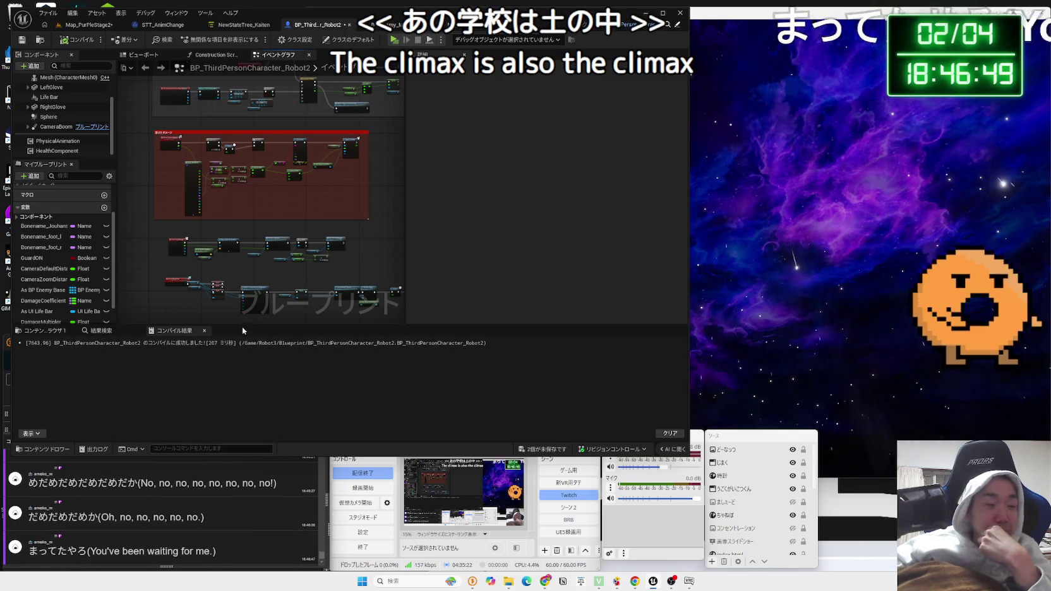
{"action": "left_click_drag", "start_coordinate": [246, 320], "coordinate": [226, 284]}
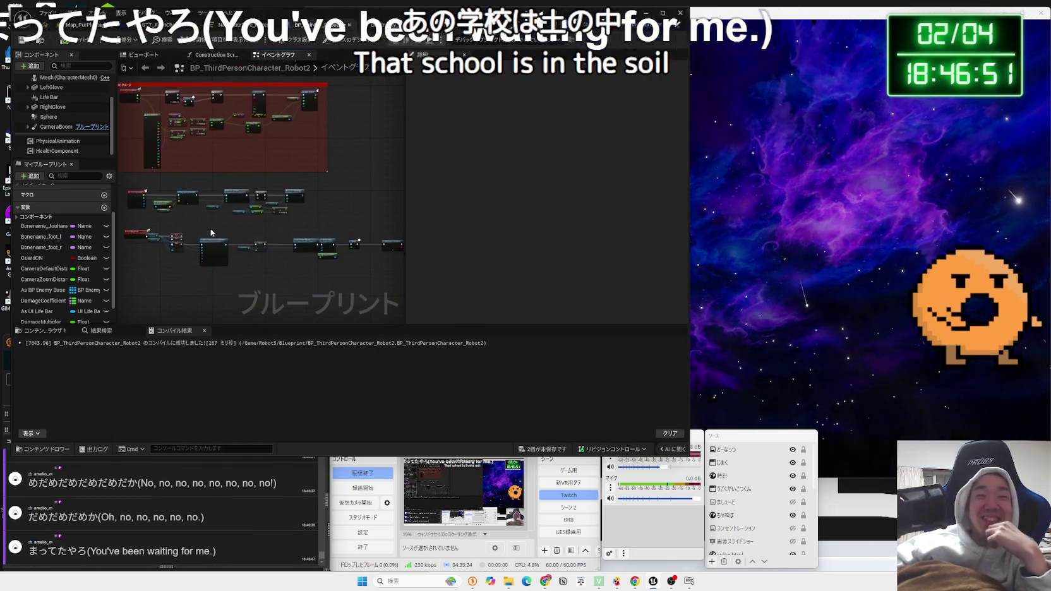
{"action": "scroll", "coordinate": [226, 284], "scroll_direction": "up", "scroll_amount": 5}
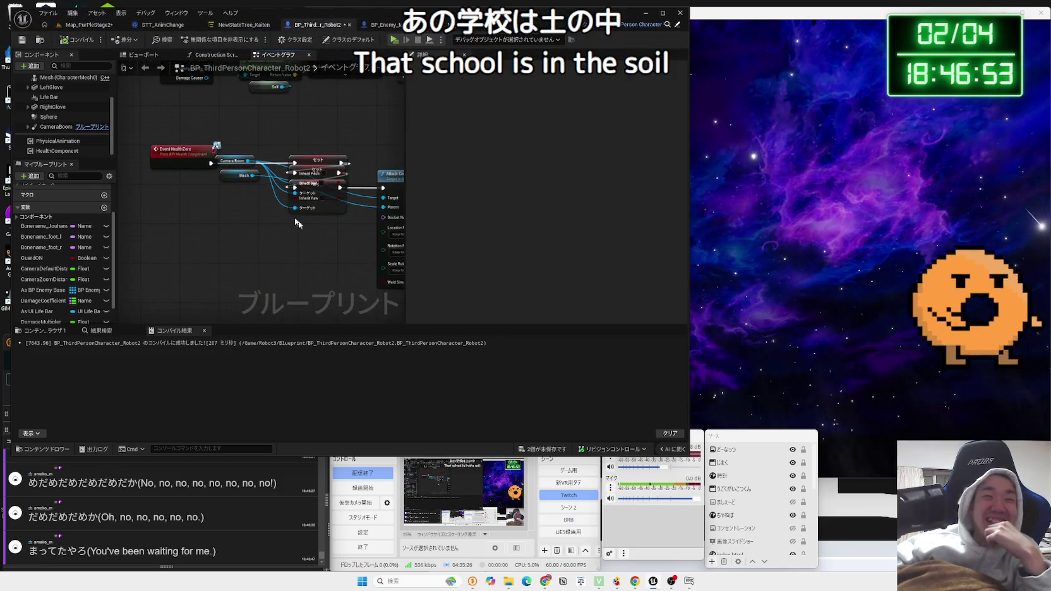
{"action": "left_click_drag", "start_coordinate": [182, 144], "coordinate": [182, 167]}
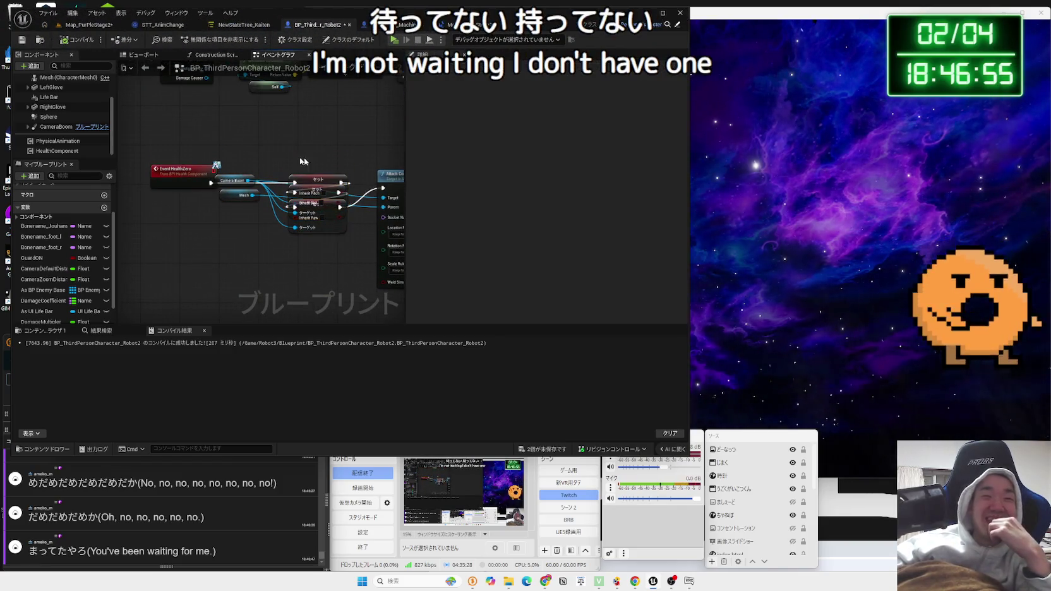
{"action": "left_click_drag", "start_coordinate": [324, 145], "coordinate": [253, 233]}
{"action": "scroll", "coordinate": [253, 233], "scroll_direction": "down", "scroll_amount": 6}
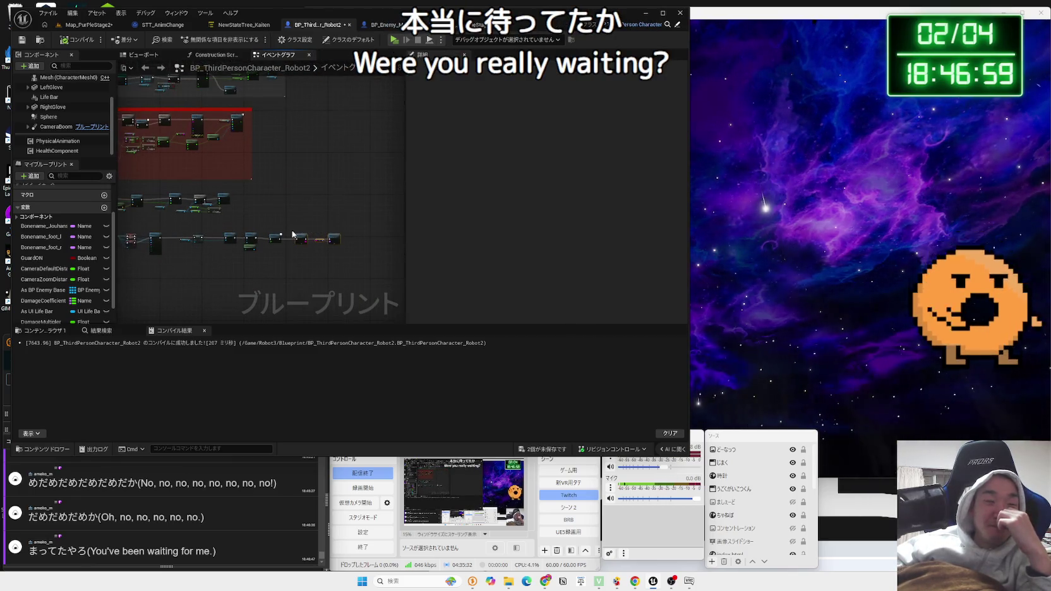
{"action": "scroll", "coordinate": [292, 234], "scroll_direction": "up", "scroll_amount": 3}
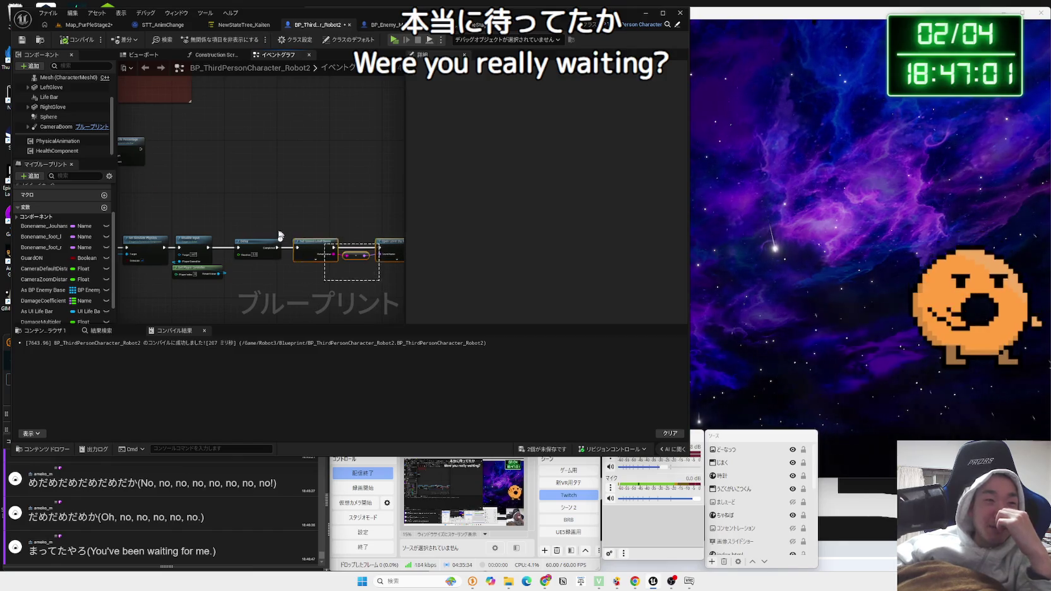
{"action": "left_click", "coordinate": [255, 245]}
{"action": "scroll", "coordinate": [216, 228], "scroll_direction": "down", "scroll_amount": 3}
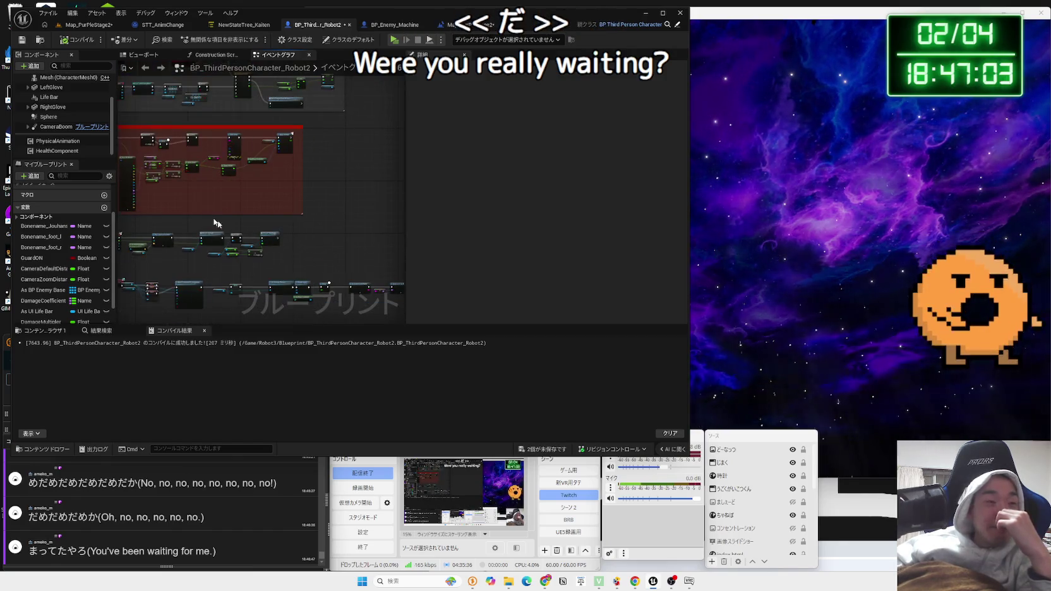
{"action": "scroll", "coordinate": [272, 237], "scroll_direction": "up", "scroll_amount": 3}
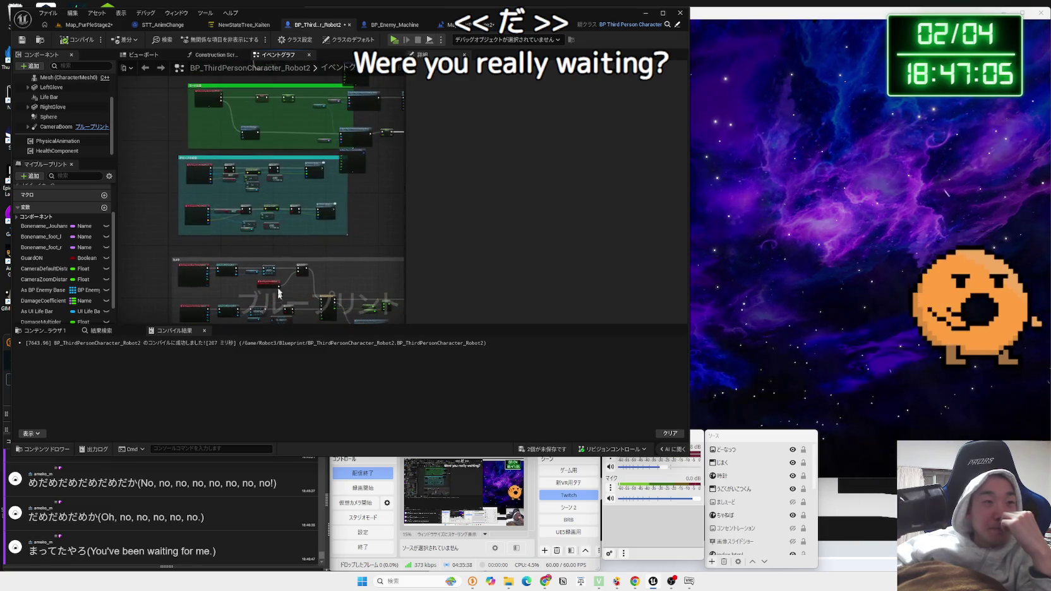
{"action": "scroll", "coordinate": [272, 237], "scroll_direction": "up", "scroll_amount": 3}
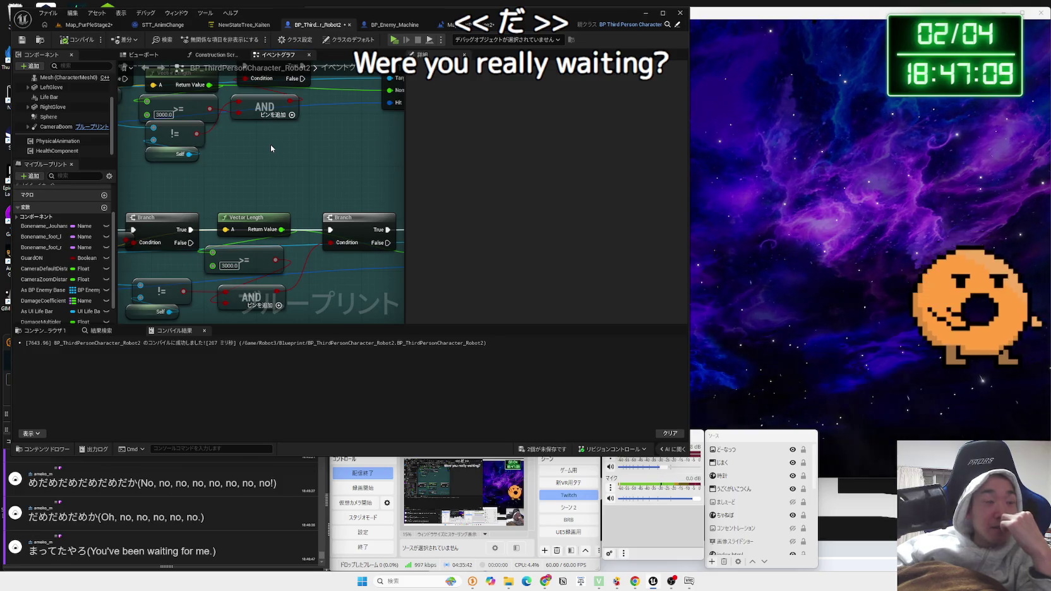
{"action": "scroll", "coordinate": [270, 144], "scroll_direction": "down", "scroll_amount": 1}
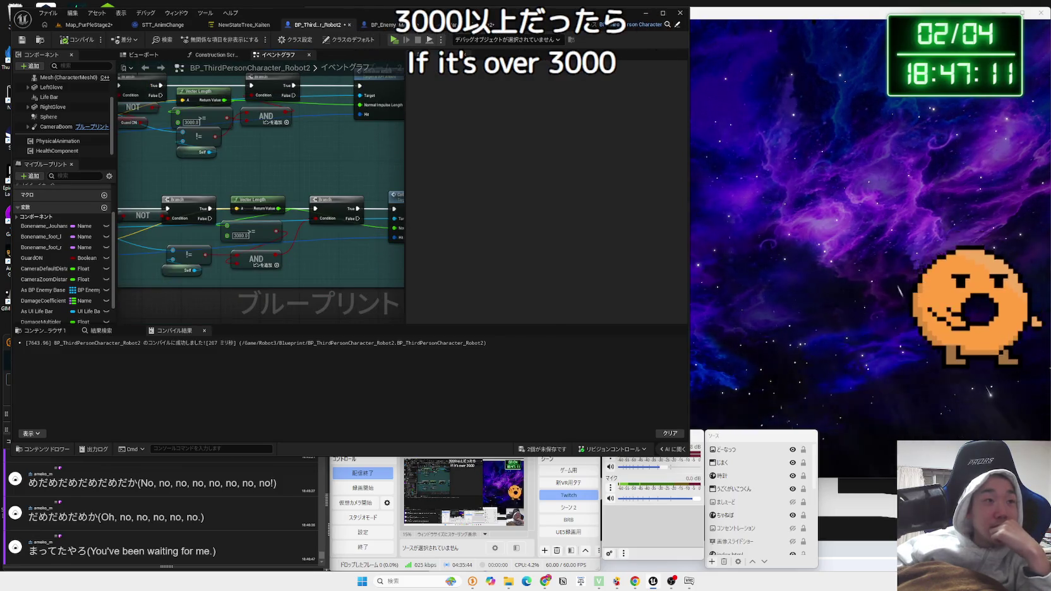
{"action": "mouse_move", "coordinate": [270, 144]}
{"action": "left_mouse_down"}
{"action": "mouse_move", "coordinate": [371, 186]}
{"action": "mouse_move", "coordinate": [350, 329]}
{"action": "mouse_move", "coordinate": [312, 379]}
{"action": "left_mouse_up"}
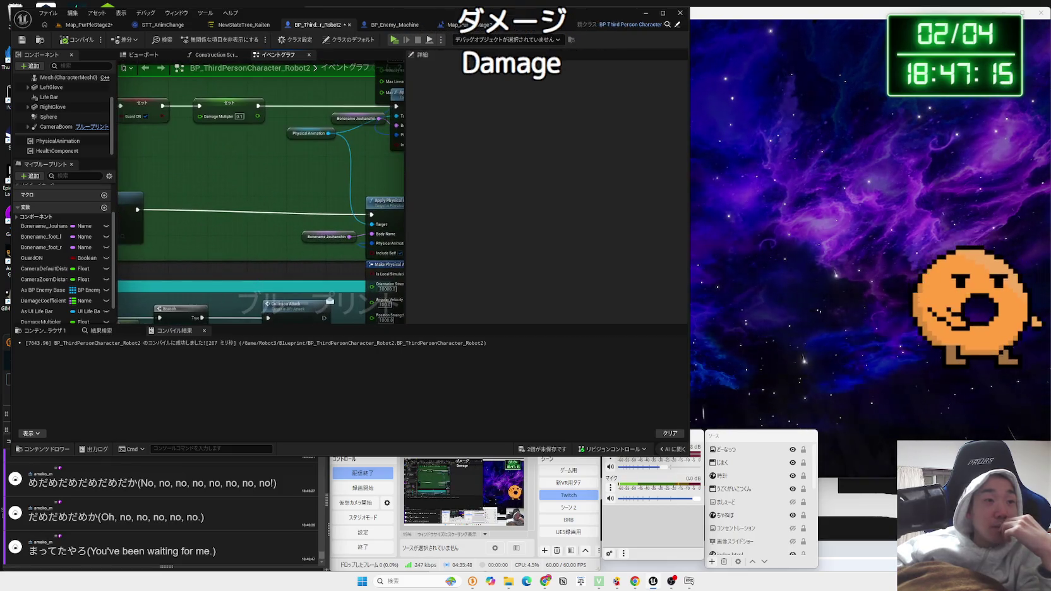
{"action": "scroll", "coordinate": [253, 278], "scroll_direction": "down", "scroll_amount": 3}
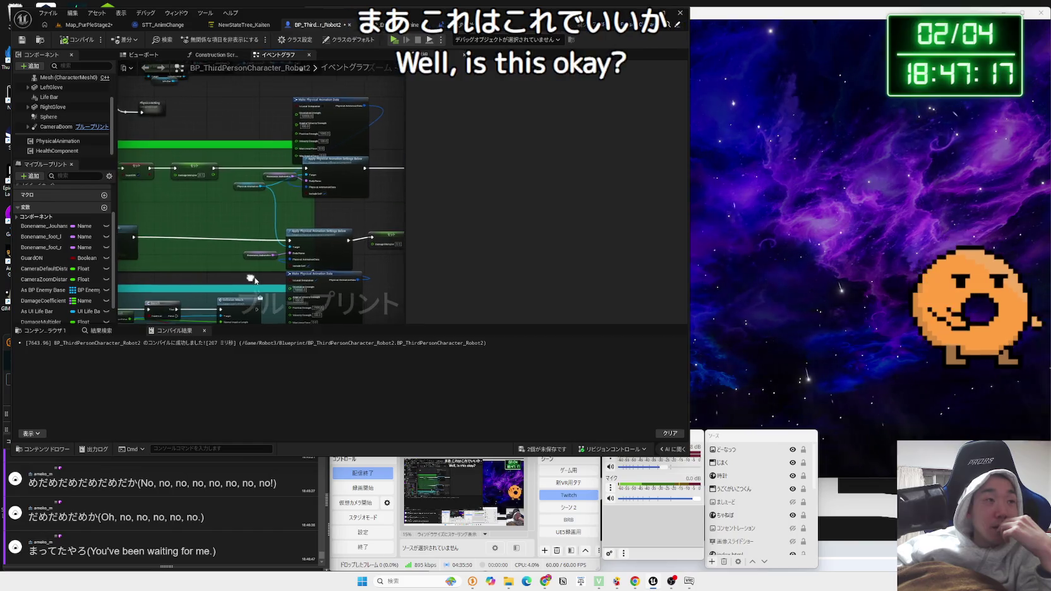
- Inspect Character Movement's details down to Physics Interaction, with Push Force Factor 750000.0
{"action": "scroll", "coordinate": [48, 96], "scroll_direction": "up", "scroll_amount": 2}
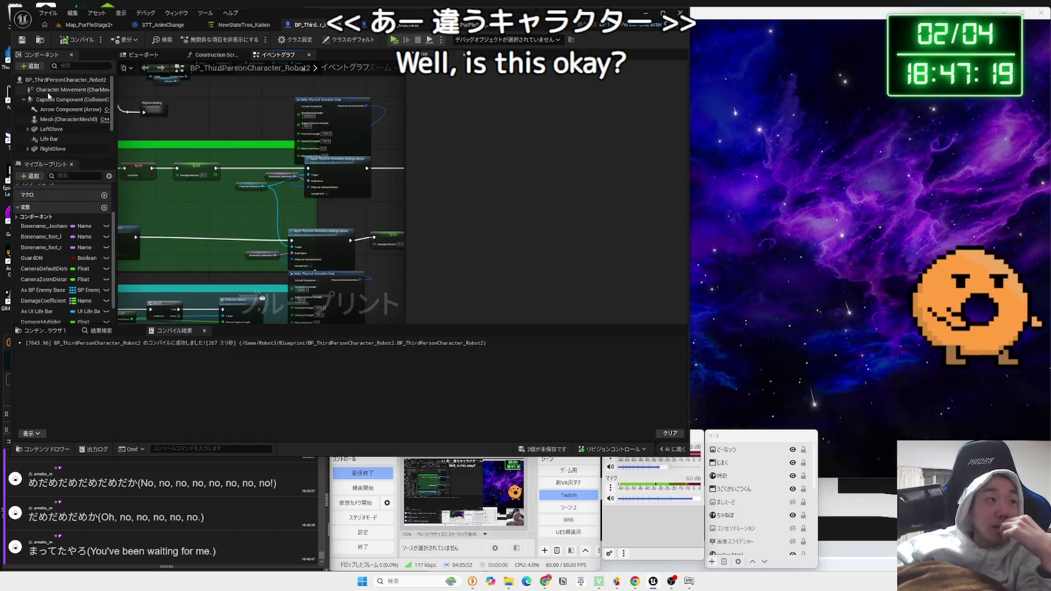
{"action": "left_click", "coordinate": [50, 90]}
{"action": "scroll", "coordinate": [529, 233], "scroll_direction": "down", "scroll_amount": 5}
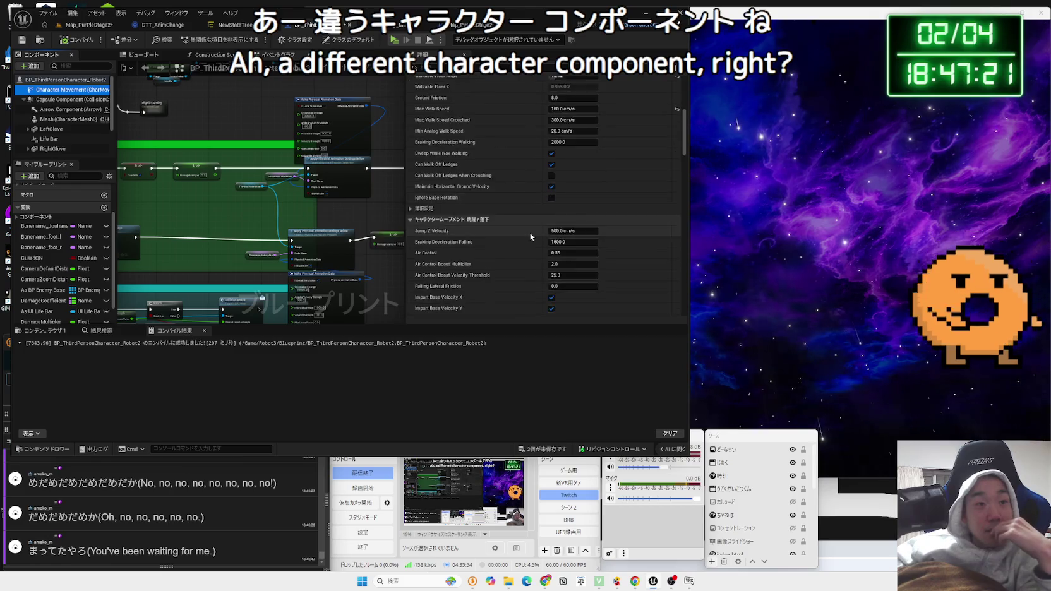
{"action": "scroll", "coordinate": [531, 237], "scroll_direction": "down", "scroll_amount": 10}
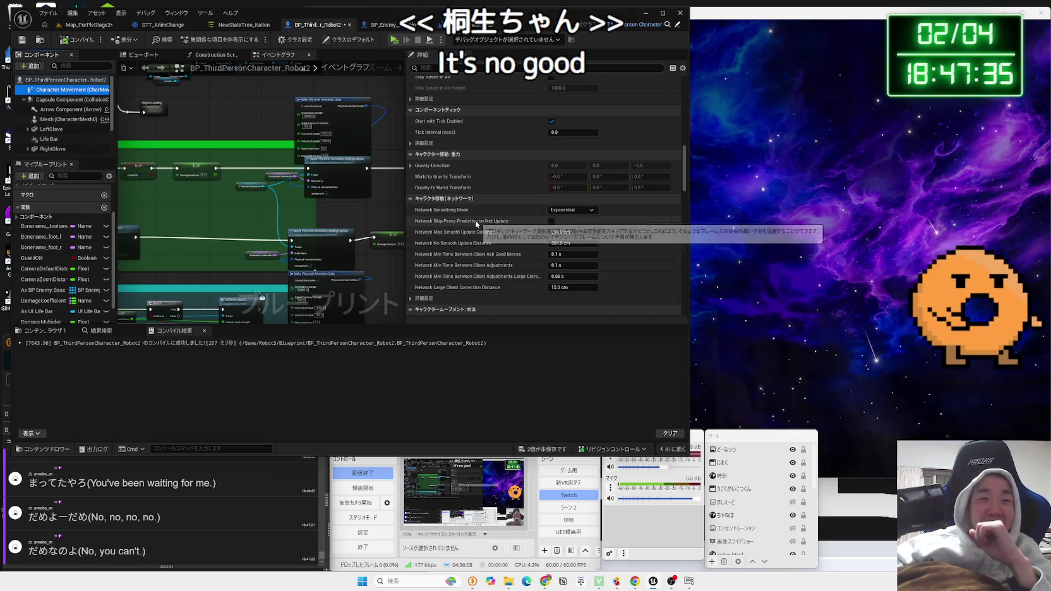
{"action": "scroll", "coordinate": [483, 225], "scroll_direction": "down", "scroll_amount": 4}
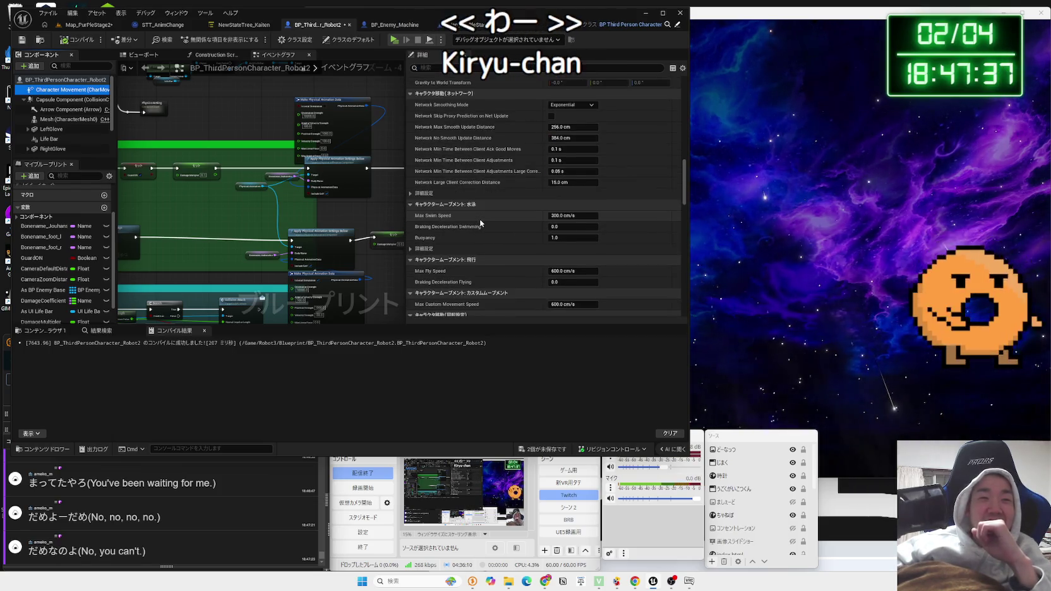
{"action": "scroll", "coordinate": [480, 222], "scroll_direction": "down", "scroll_amount": 3}
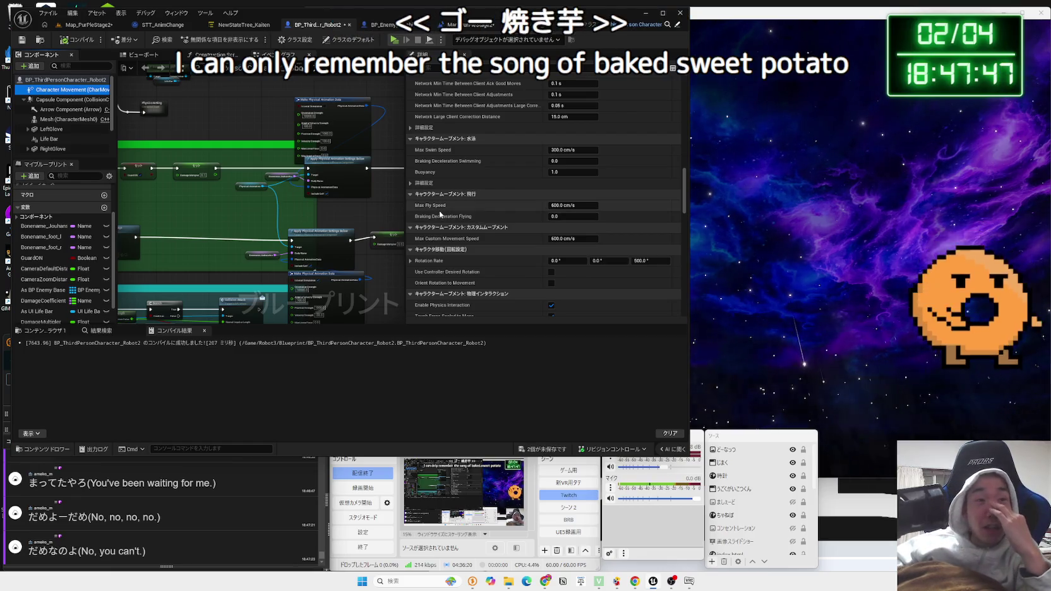
{"action": "scroll", "coordinate": [475, 233], "scroll_direction": "down", "scroll_amount": 2}
{"action": "scroll", "coordinate": [476, 233], "scroll_direction": "down", "scroll_amount": 1}
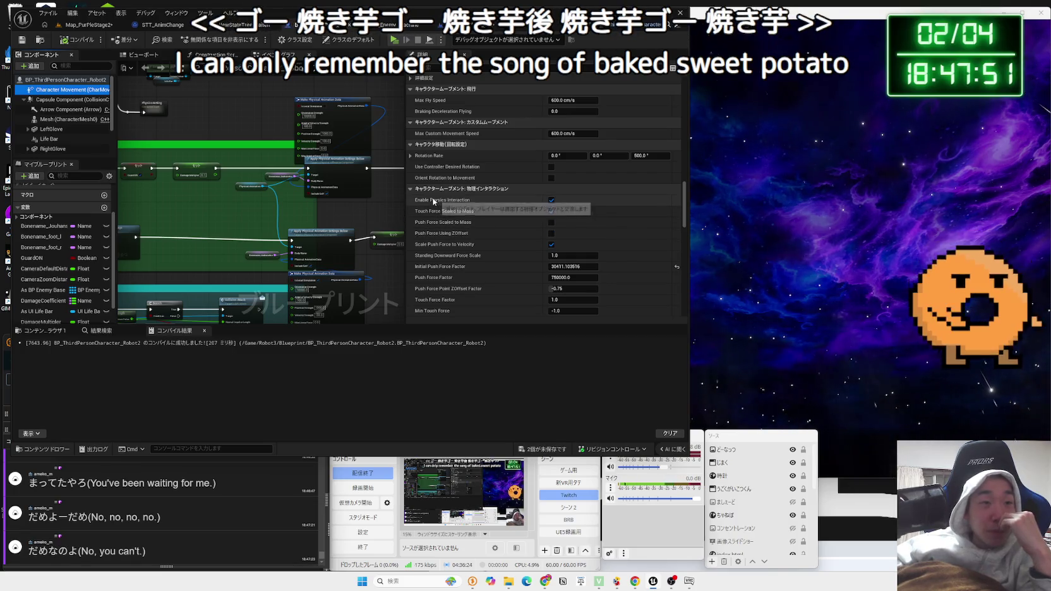
{"action": "mouse_move", "coordinate": [434, 202]}
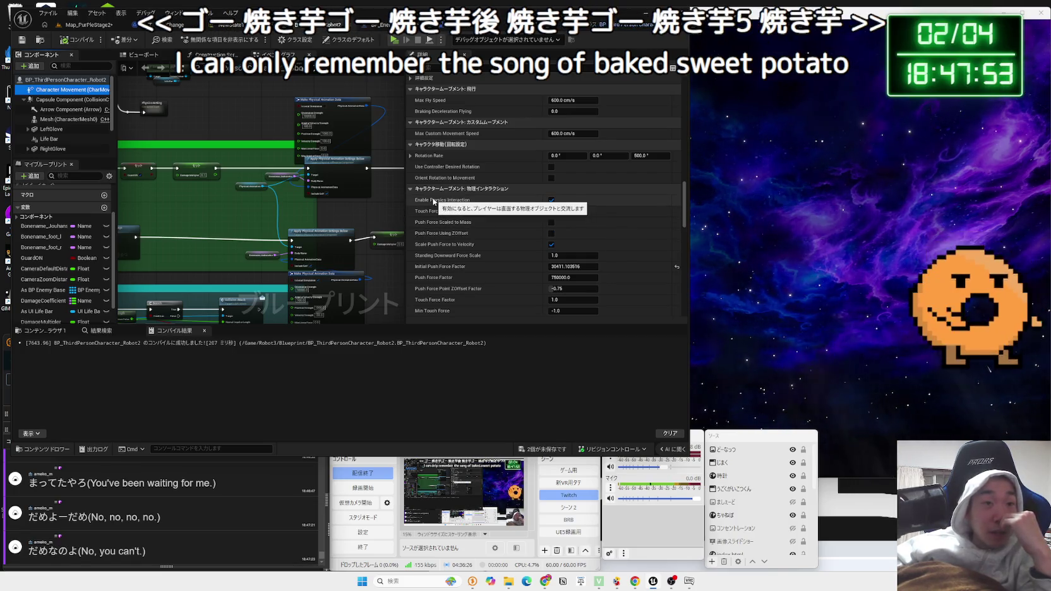
{"action": "mouse_move", "coordinate": [459, 212]}
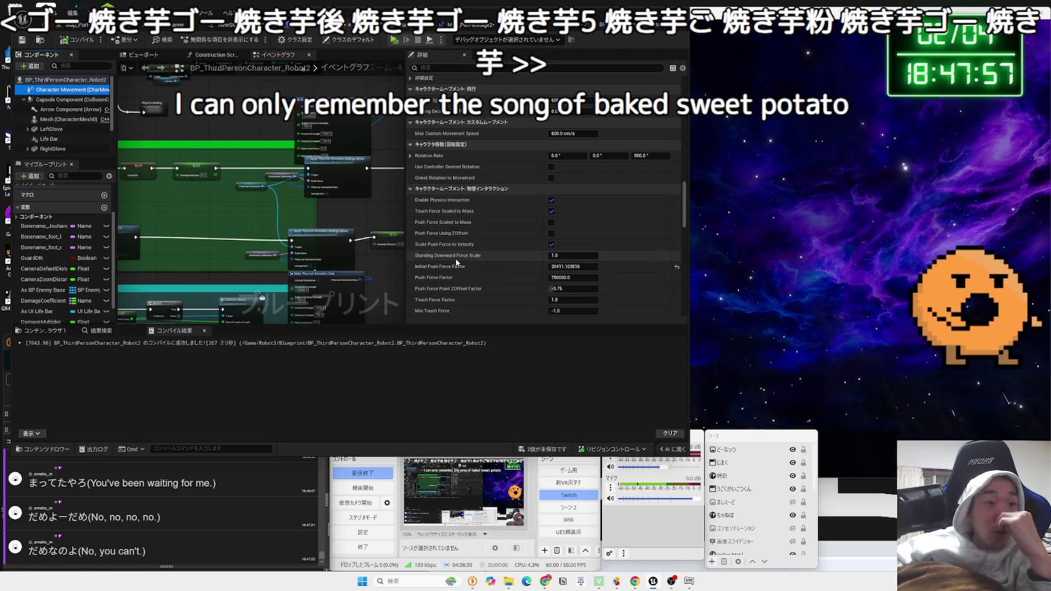
{"action": "mouse_move", "coordinate": [456, 259]}
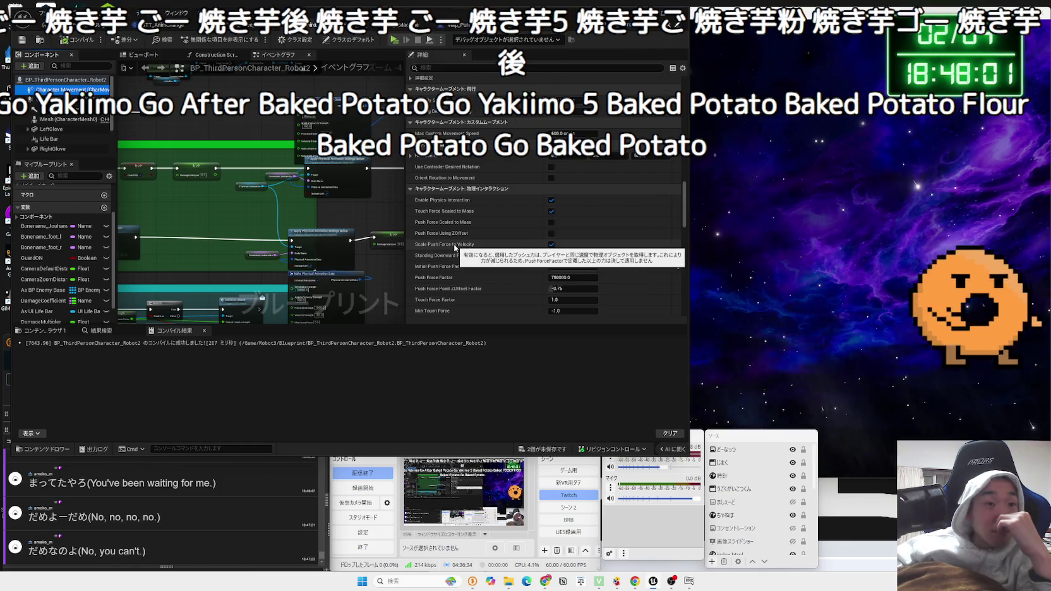
- Review the rest of the Robot2 Character Movement settings in the Details panel
{"action": "scroll", "coordinate": [457, 241], "scroll_direction": "down", "scroll_amount": 3}
{"action": "scroll", "coordinate": [457, 242], "scroll_direction": "down", "scroll_amount": 2}
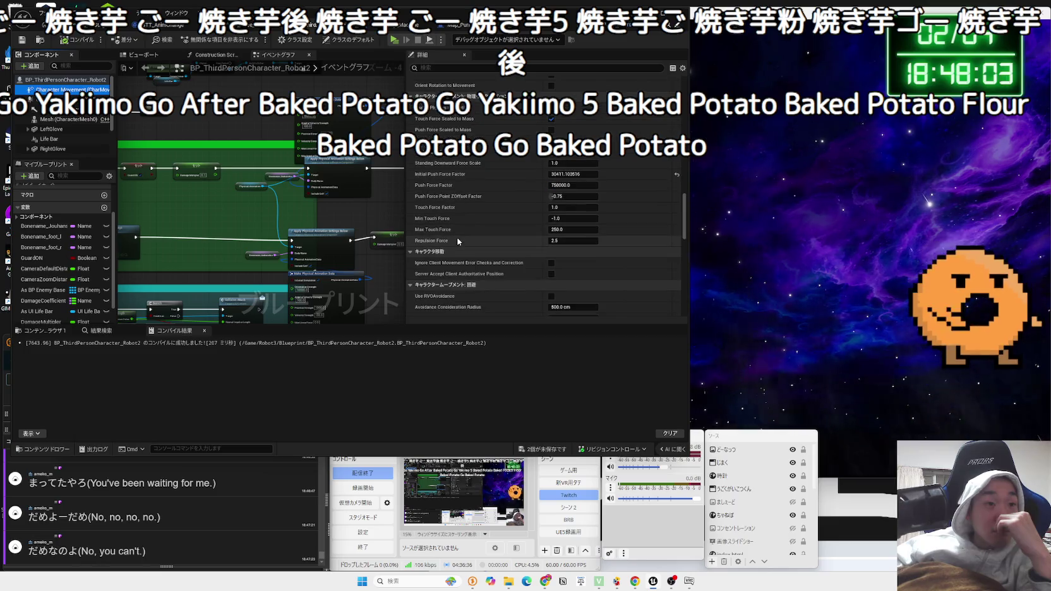
{"action": "scroll", "coordinate": [459, 277], "scroll_direction": "down", "scroll_amount": 8}
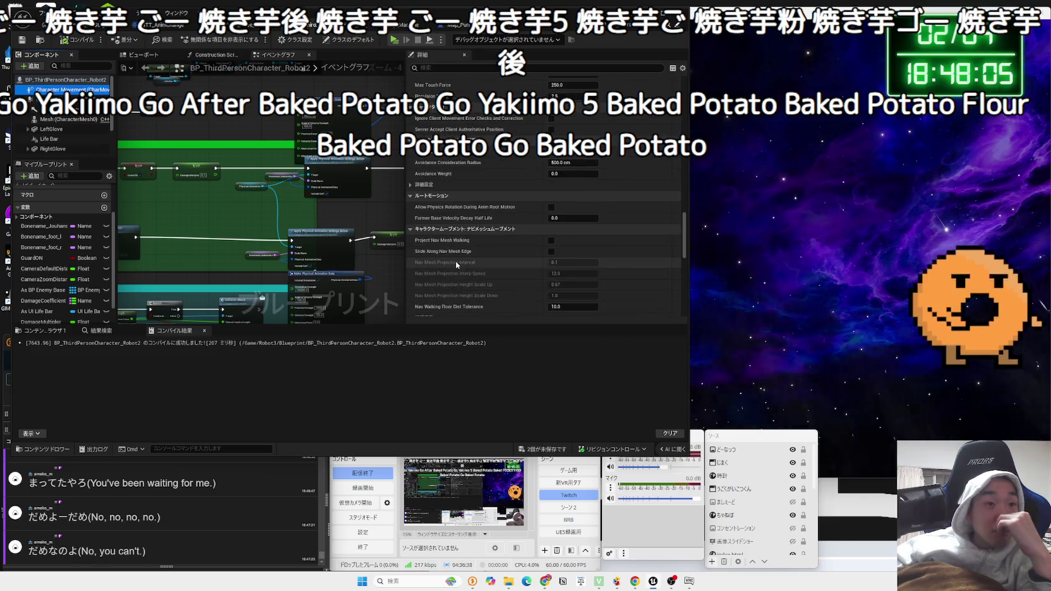
{"action": "scroll", "coordinate": [456, 262], "scroll_direction": "up", "scroll_amount": 10}
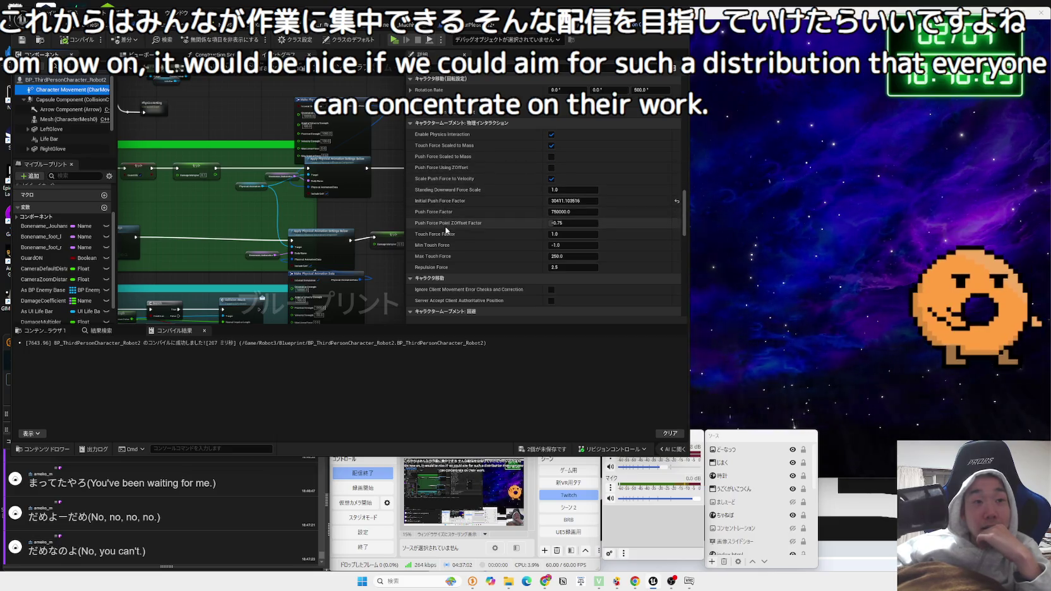
{"action": "scroll", "coordinate": [448, 237], "scroll_direction": "down", "scroll_amount": 6}
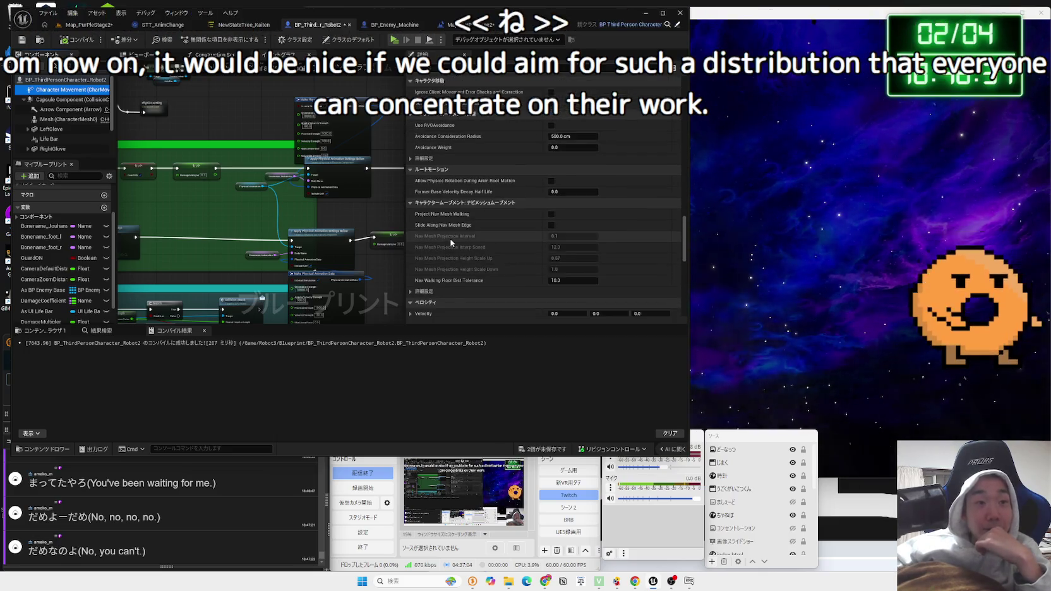
{"action": "scroll", "coordinate": [451, 242], "scroll_direction": "down", "scroll_amount": 10}
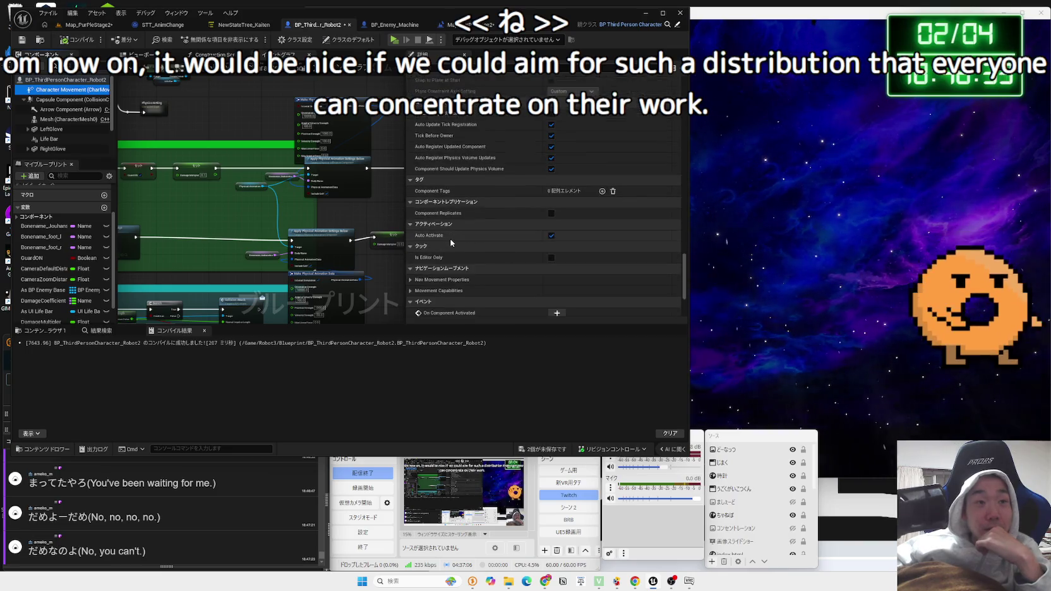
{"action": "scroll", "coordinate": [450, 242], "scroll_direction": "down", "scroll_amount": 4}
{"action": "scroll", "coordinate": [450, 242], "scroll_direction": "down", "scroll_amount": 3}
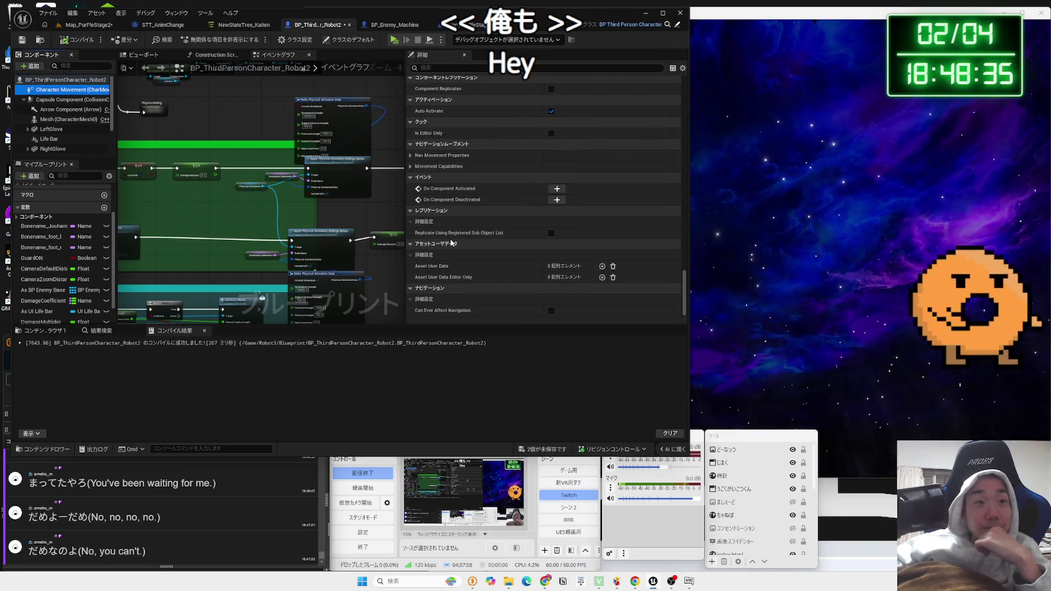
{"action": "scroll", "coordinate": [673, 301], "scroll_direction": "up", "scroll_amount": 15}
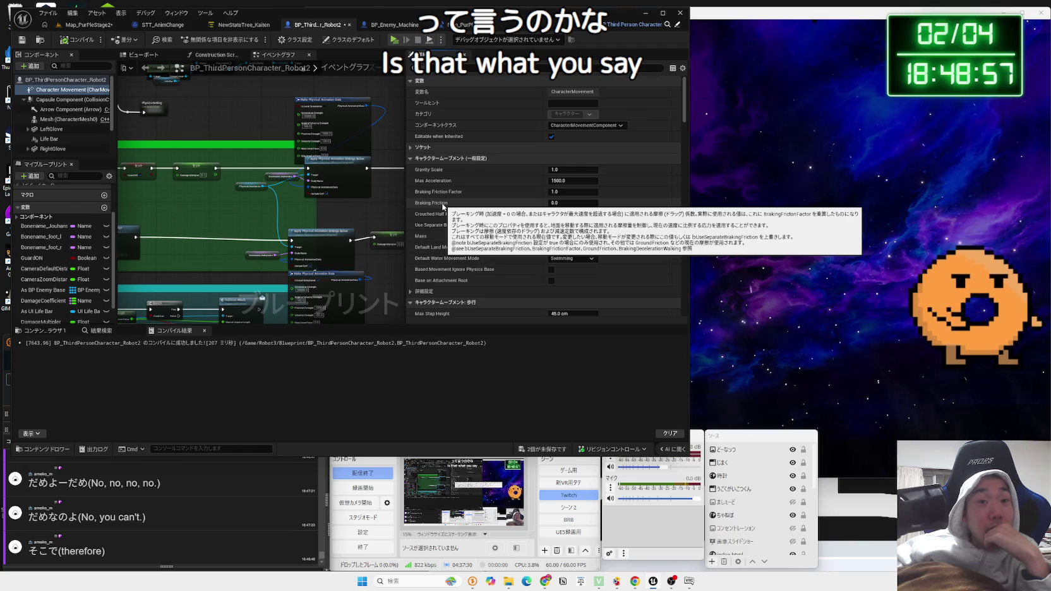
{"action": "scroll", "coordinate": [231, 279], "scroll_direction": "down", "scroll_amount": 5}
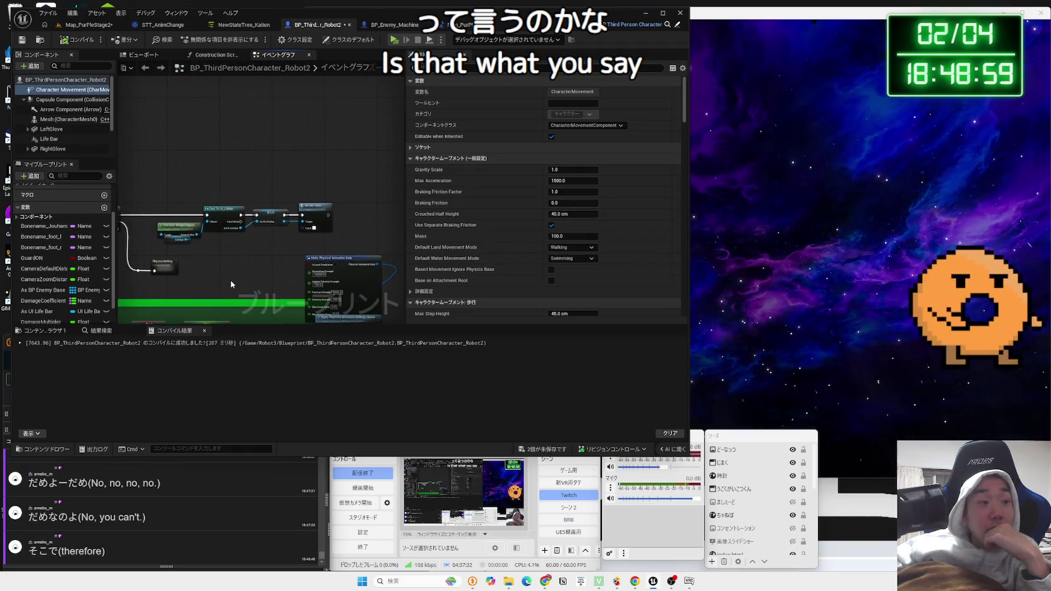
- Switch to the Map_PurPleStage2 level blueprint showing Ground Friction 0.0 on the Set node
{"action": "left_click_drag", "start_coordinate": [231, 280], "coordinate": [324, 261]}
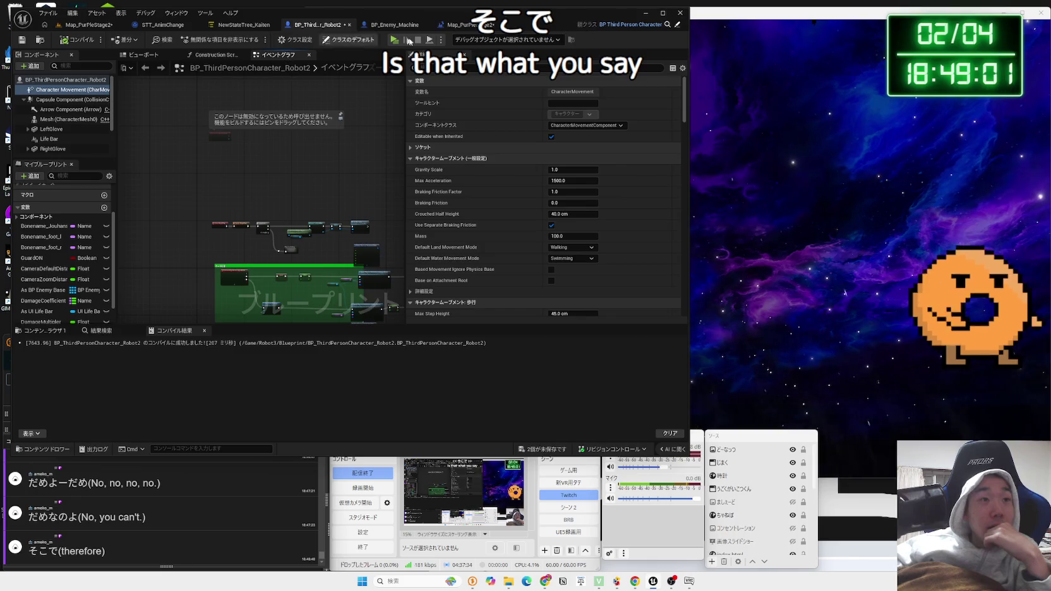
{"action": "mouse_move", "coordinate": [454, 198]}
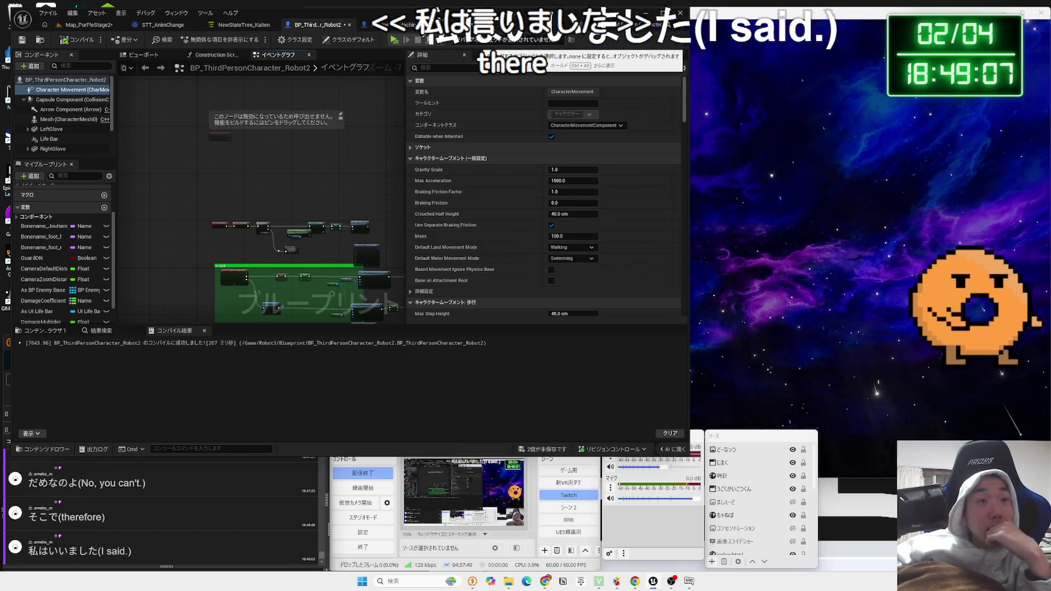
{"action": "left_click", "coordinate": [465, 25]}
- Enter 50.0 as the Set node's Ground Friction and save all modified assets
{"action": "left_click", "coordinate": [419, 205]}
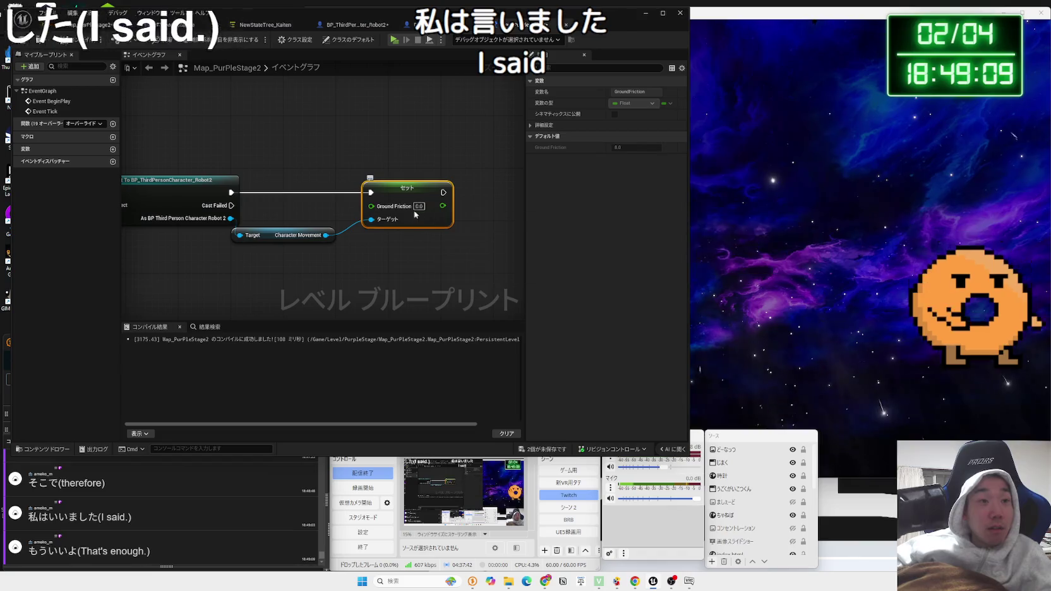
{"action": "type", "text": "50.0"}
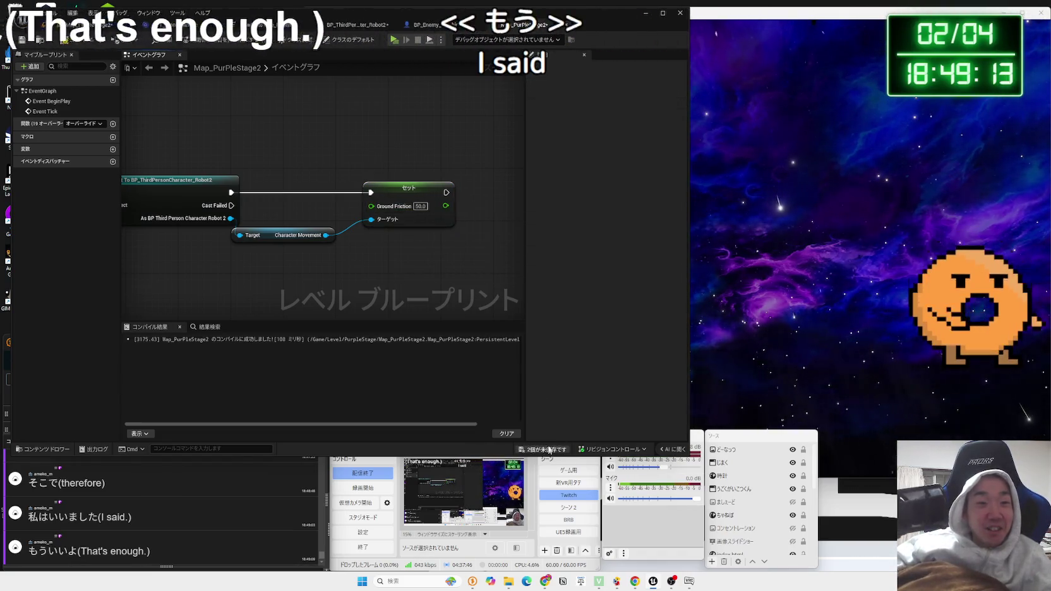
{"action": "key", "text": "ctrl+shift+s"}
{"action": "left_click", "coordinate": [575, 383]}
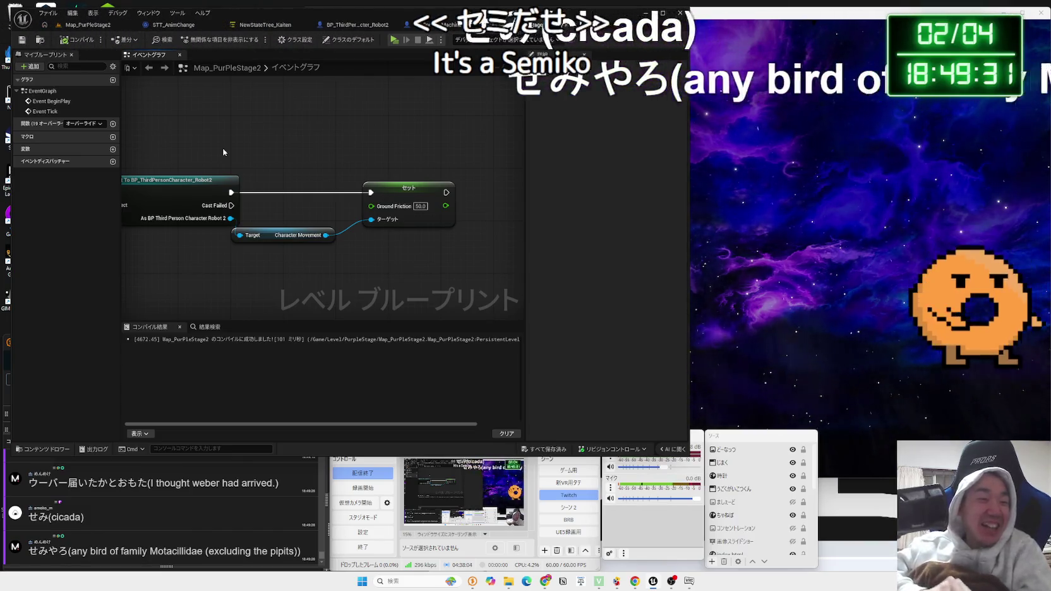
{"action": "scroll", "coordinate": [114, 514], "scroll_direction": "up", "scroll_amount": 3}
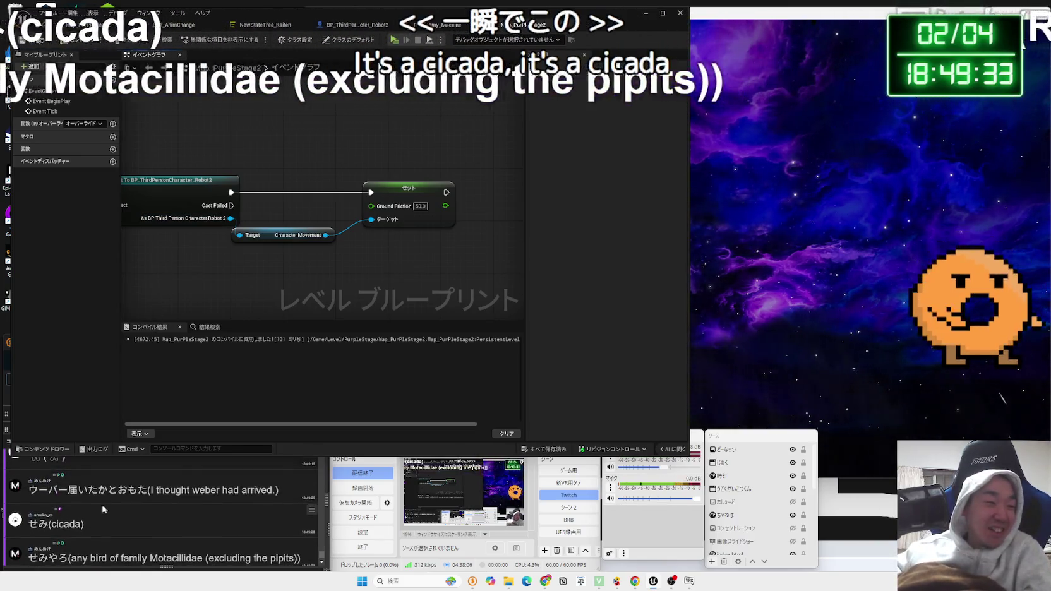
{"action": "scroll", "coordinate": [63, 505], "scroll_direction": "down", "scroll_amount": 5}
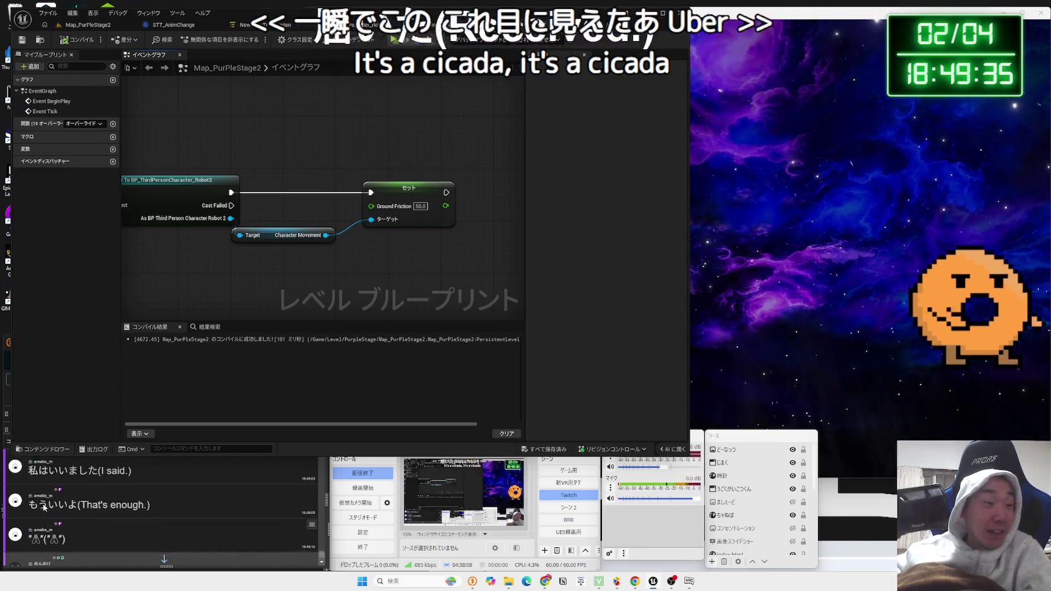